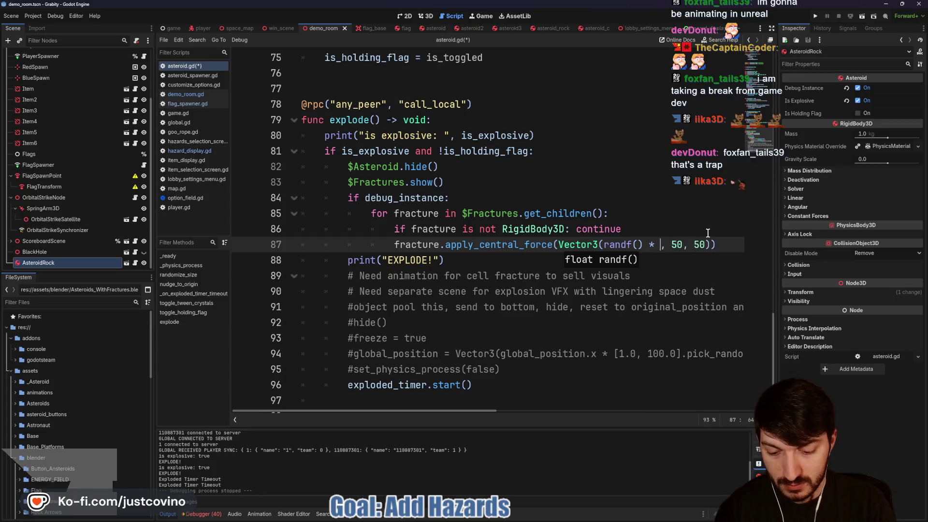
Step: Make line 87's force Vector3 use randf() * 50 on all three axes
{"action": "type", "text": "50"}
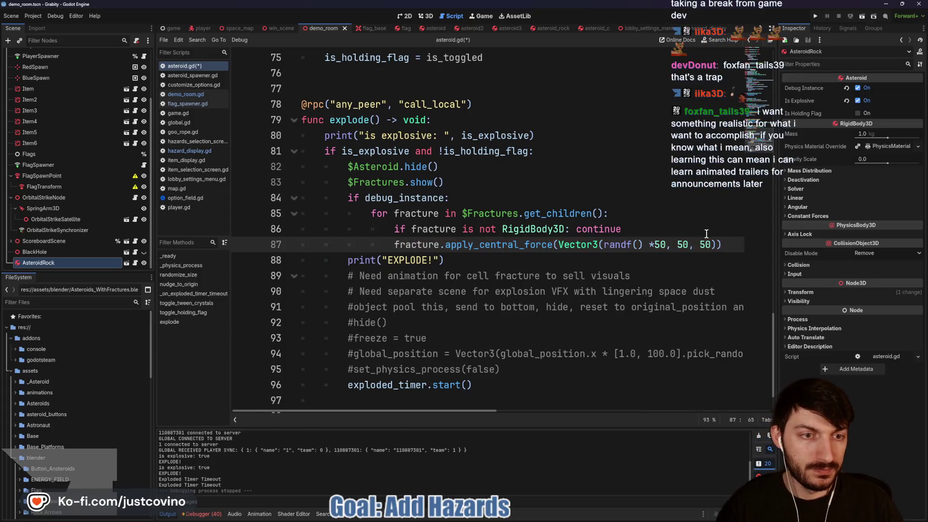
{"action": "left_click", "coordinate": [653, 245]}
{"action": "left_click_drag", "start_coordinate": [660, 244], "coordinate": [605, 244]}
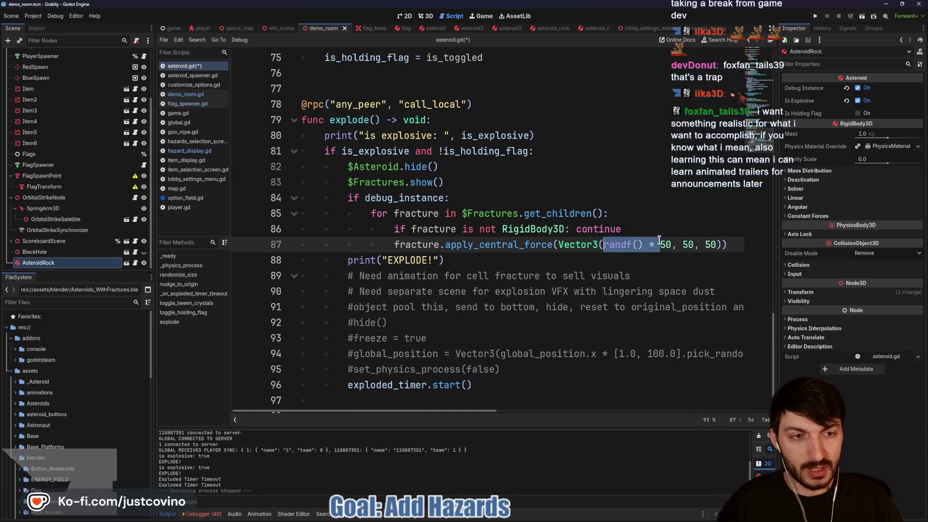
{"action": "key", "text": "ctrl+c"}
{"action": "left_click", "coordinate": [681, 246]}
{"action": "key", "text": "ctrl+v"}
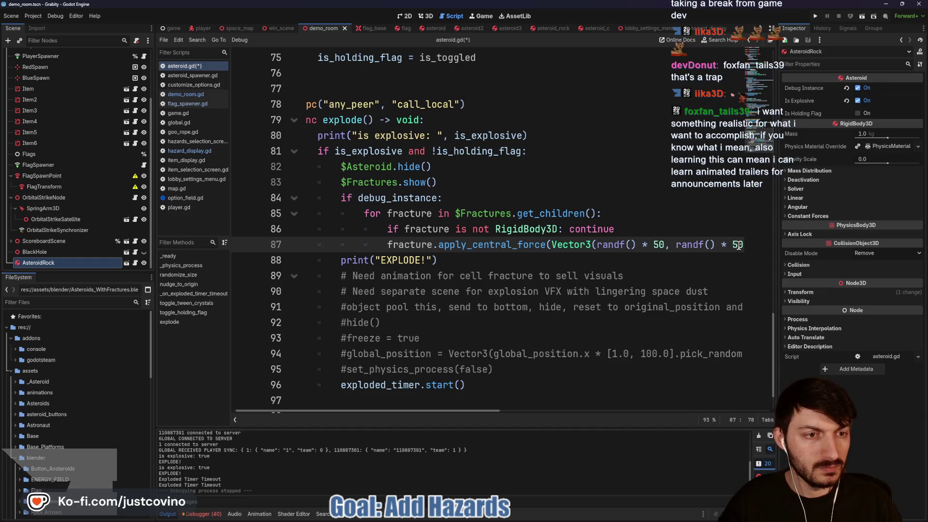
{"action": "key", "text": "Right"}
{"action": "key", "text": "Right"}
{"action": "key", "text": "Right"}
{"action": "key", "text": "ctrl+v"}
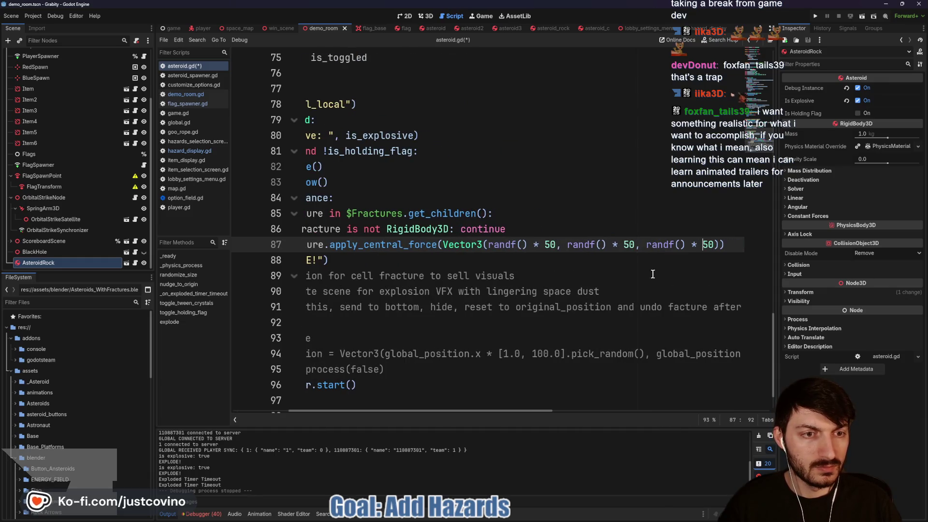
{"action": "key", "text": "Up"}
Step: Save asteroid.gd and launch the game with F5
{"action": "key", "text": "ctrl+s"}
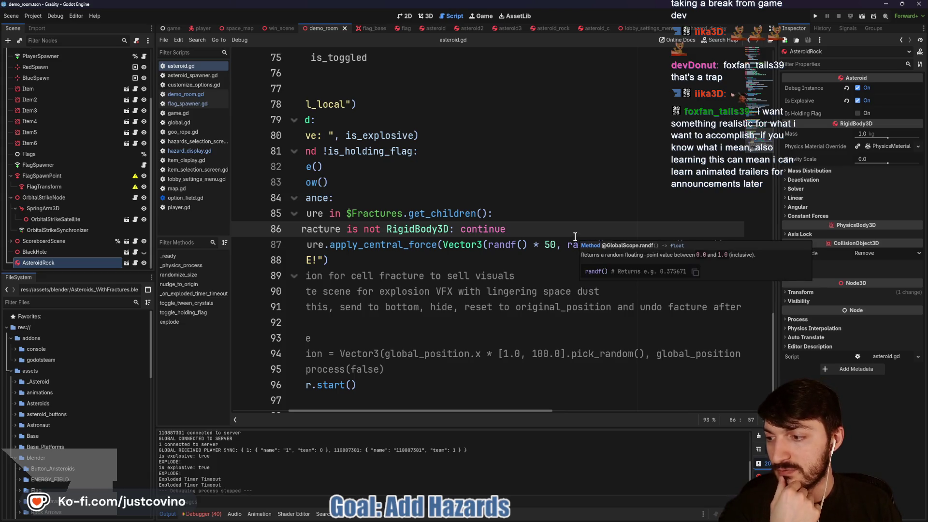
{"action": "scroll", "coordinate": [565, 241], "scroll_direction": "left", "scroll_amount": 3}
{"action": "scroll", "coordinate": [566, 240], "scroll_direction": "left", "scroll_amount": 2}
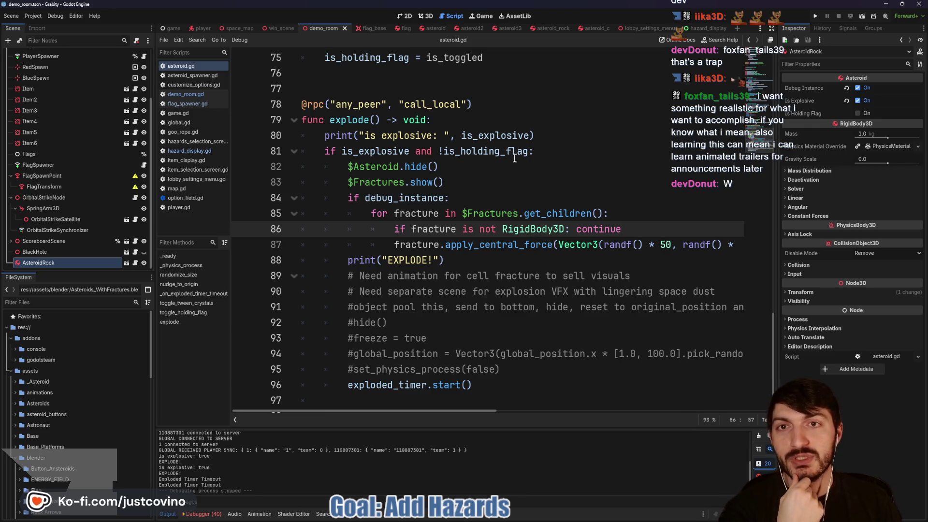
{"action": "key", "text": "F5"}
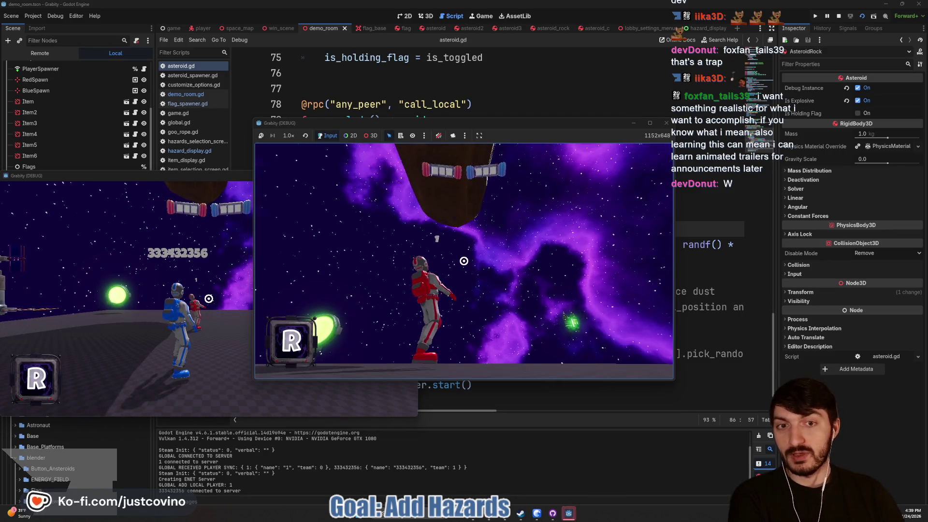
{"action": "left_click", "coordinate": [464, 262]}
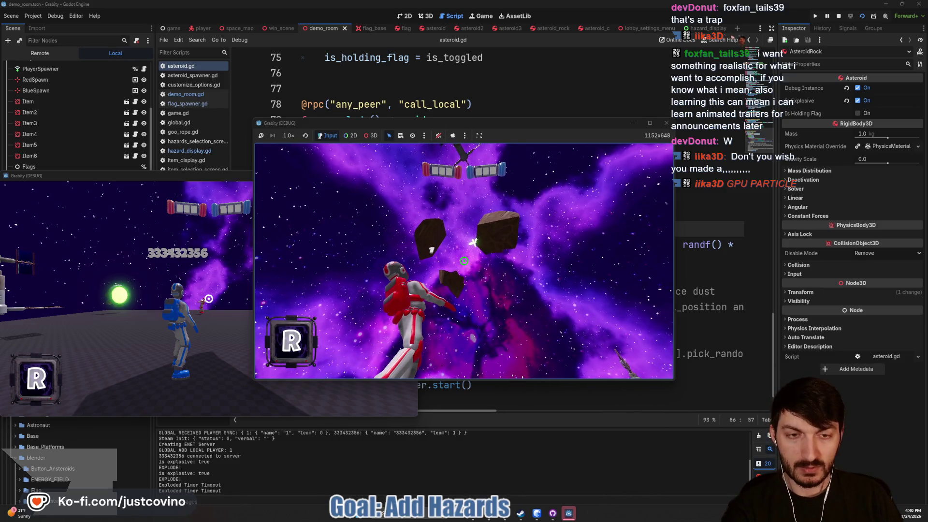
{"action": "key", "text": "F8"}
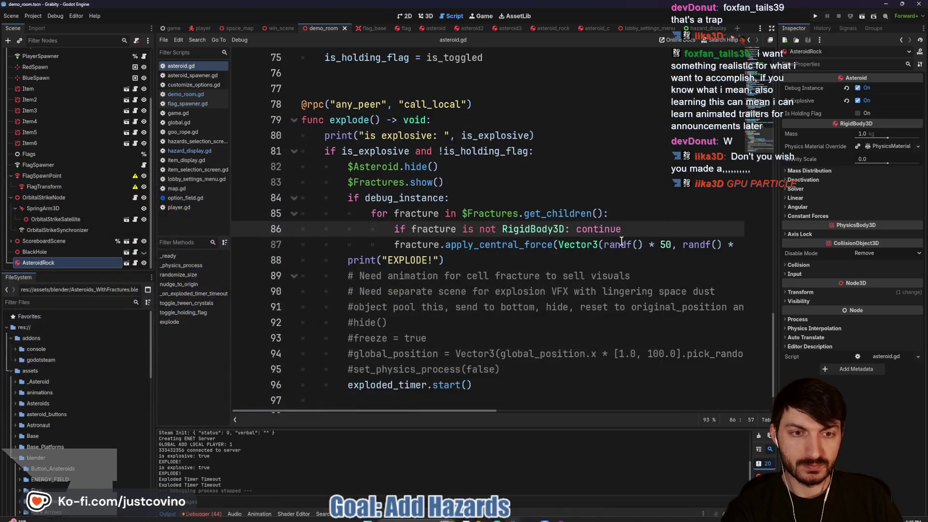
Step: Replace apply_central_force with apply_impulse on line 87 and save asteroid.gd
{"action": "double_click", "coordinate": [493, 242]}
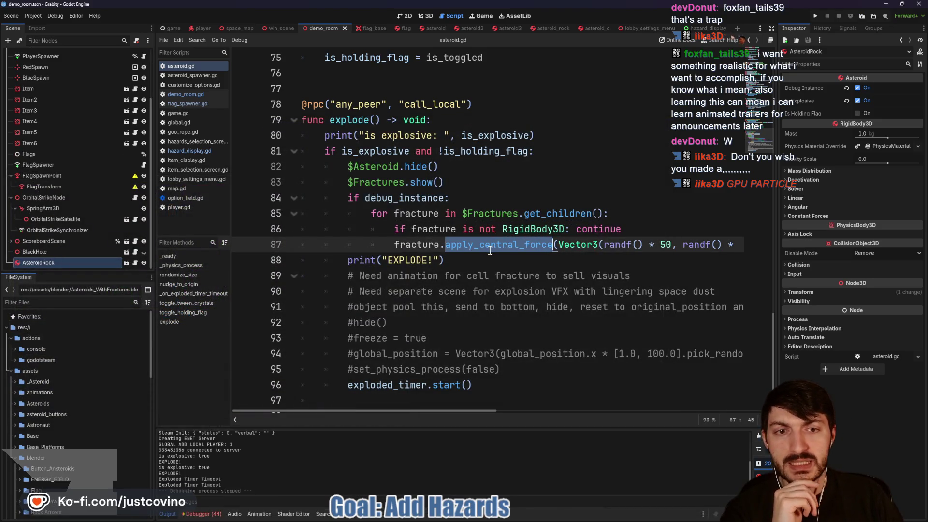
{"action": "mouse_move", "coordinate": [554, 245]}
{"action": "left_mouse_down"}
{"action": "mouse_move", "coordinate": [465, 245]}
{"action": "mouse_move", "coordinate": [478, 245]}
{"action": "left_mouse_up"}
{"action": "type", "text": "impulse"}
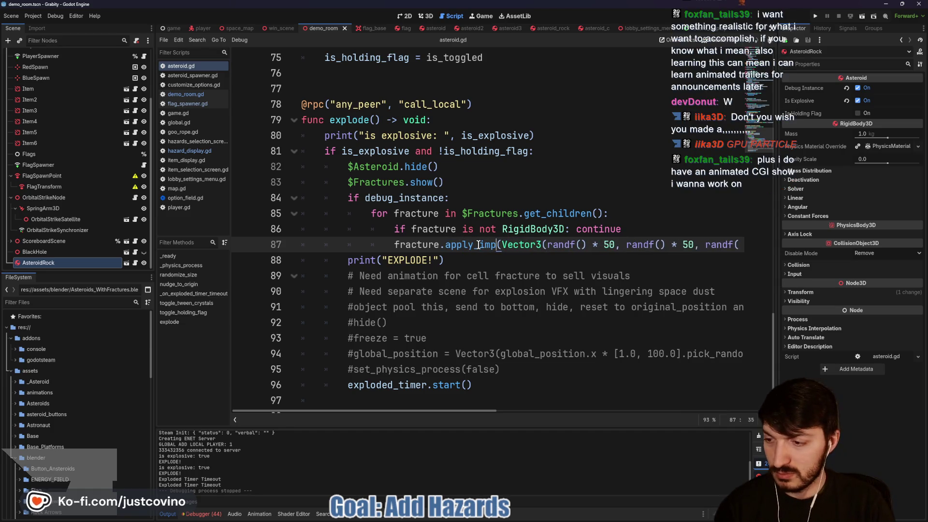
{"action": "left_click", "coordinate": [511, 257]}
{"action": "key", "text": "ctrl+s"}
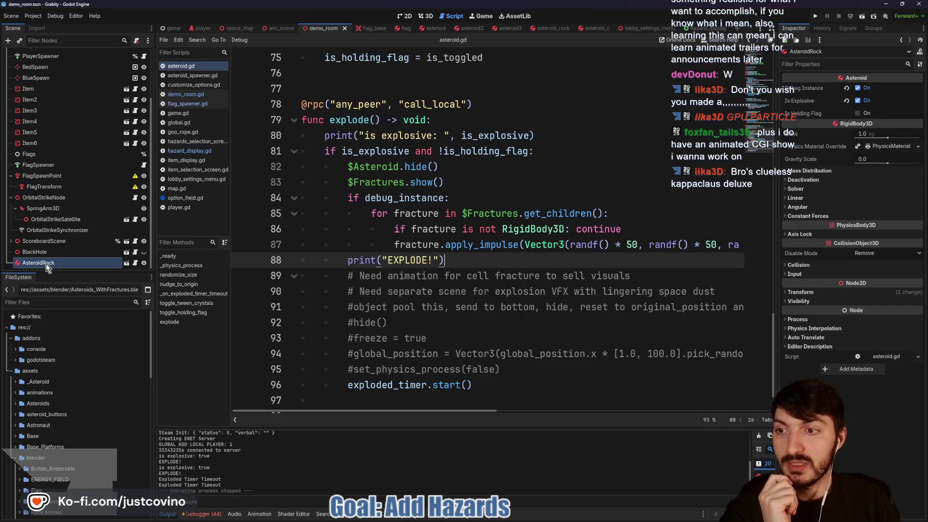
Step: In asteroid_rock, set linear damp to 0.0 on RigidBody3D through RigidBody3D4
{"action": "left_click", "coordinate": [127, 263]}
{"action": "left_click", "coordinate": [41, 153]}
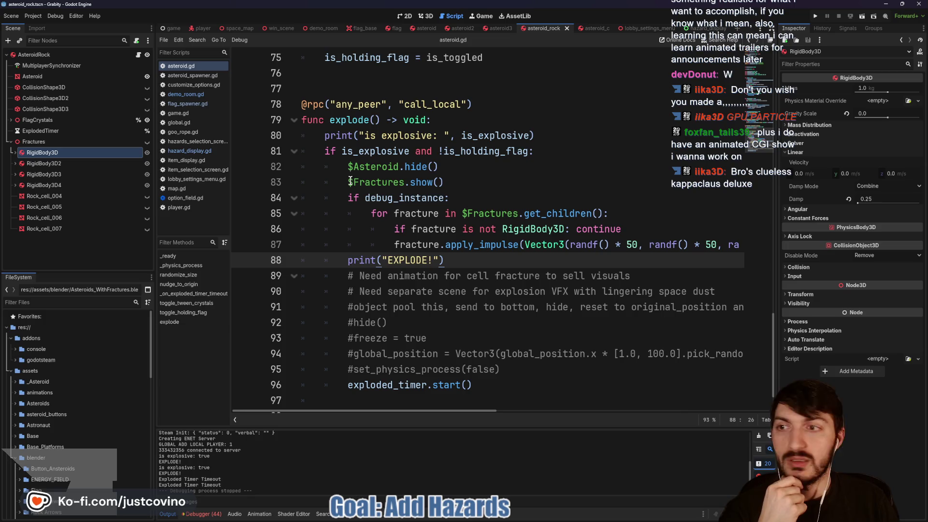
{"action": "key", "text": "Return"}
{"action": "left_click", "coordinate": [44, 163]}
{"action": "key", "text": "Return"}
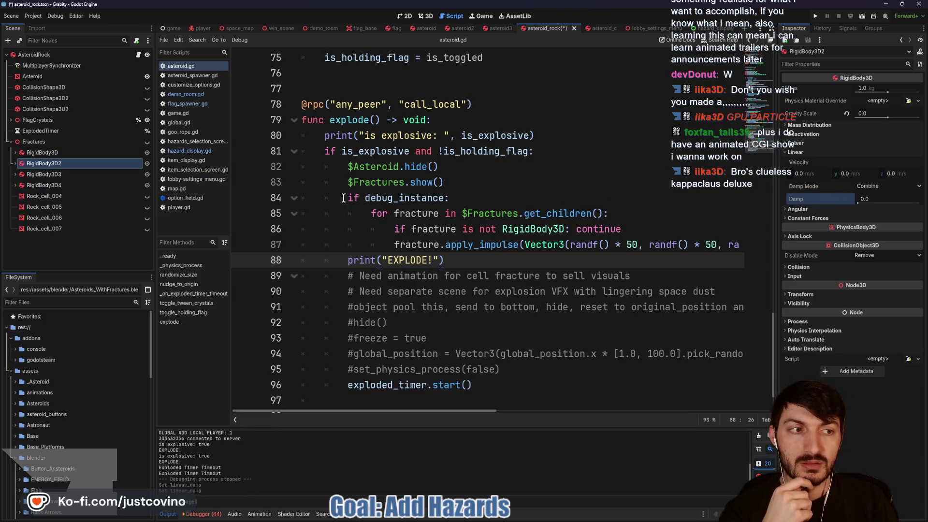
{"action": "left_click", "coordinate": [43, 175]}
{"action": "left_click", "coordinate": [865, 199]}
{"action": "key", "text": "Return"}
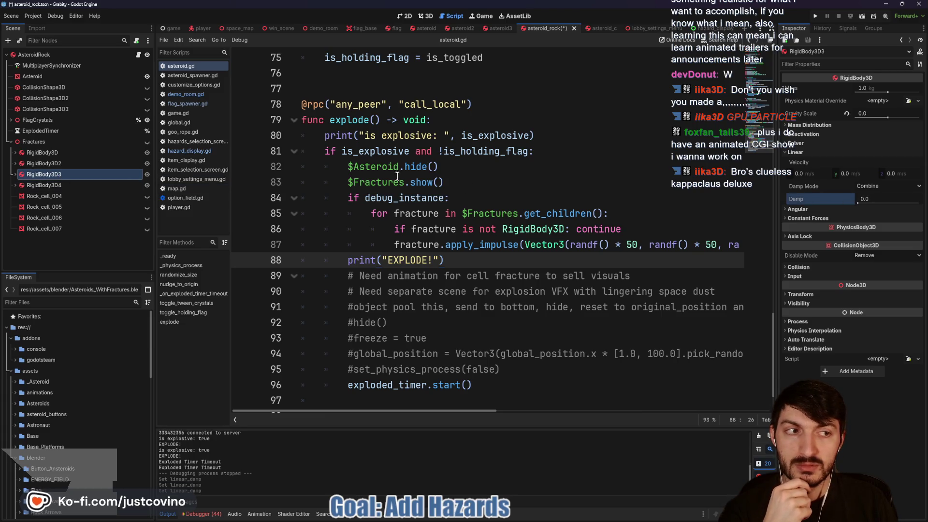
{"action": "left_click", "coordinate": [43, 186]}
{"action": "left_click", "coordinate": [849, 198]}
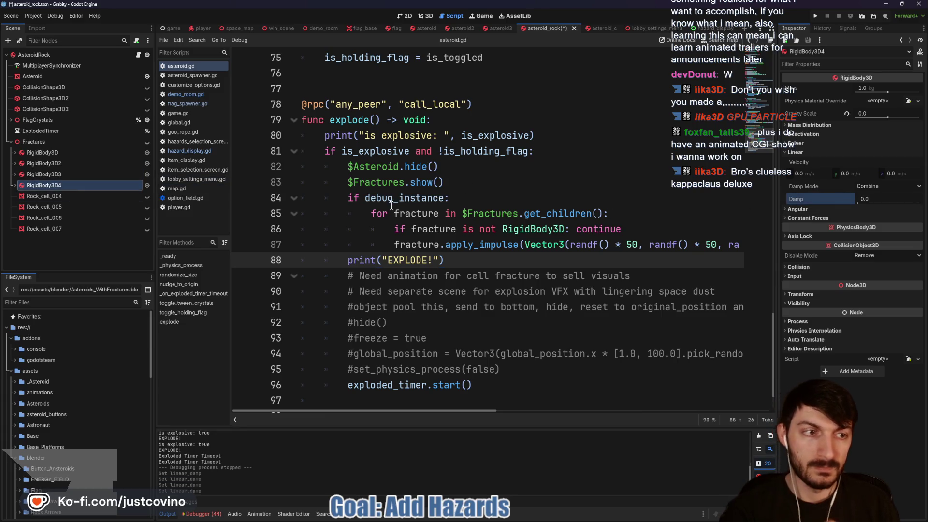
Step: Save the asteroid_rock scene and return to demo_room
{"action": "left_click", "coordinate": [375, 195]}
{"action": "key", "text": "ctrl+s"}
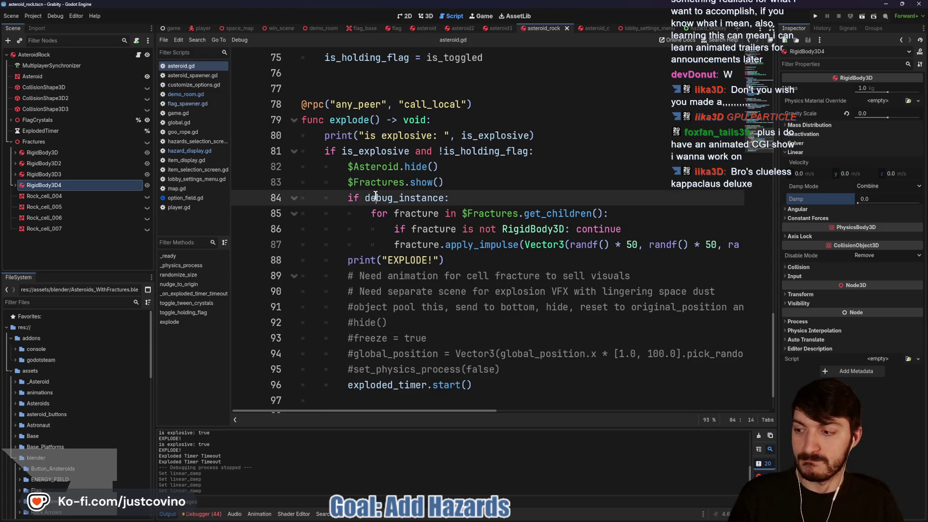
{"action": "left_click", "coordinate": [323, 28]}
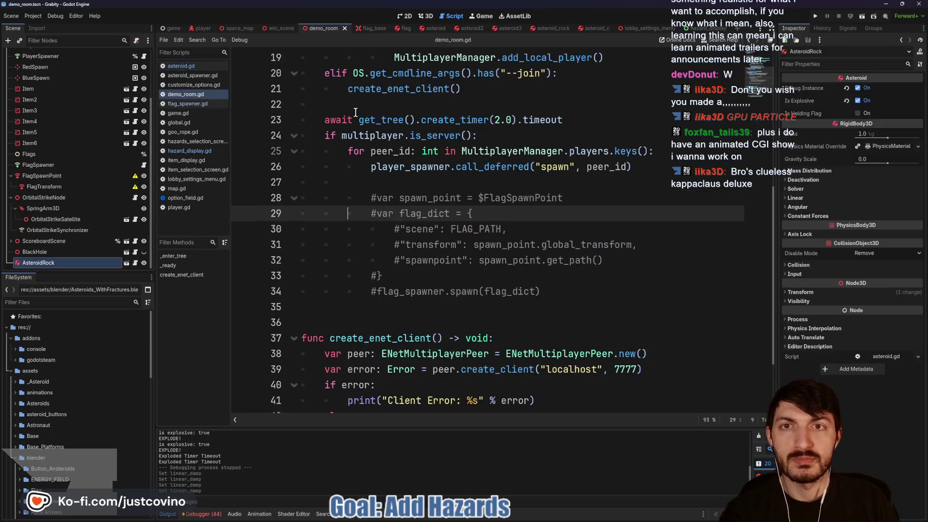
{"action": "key", "text": "F6"}
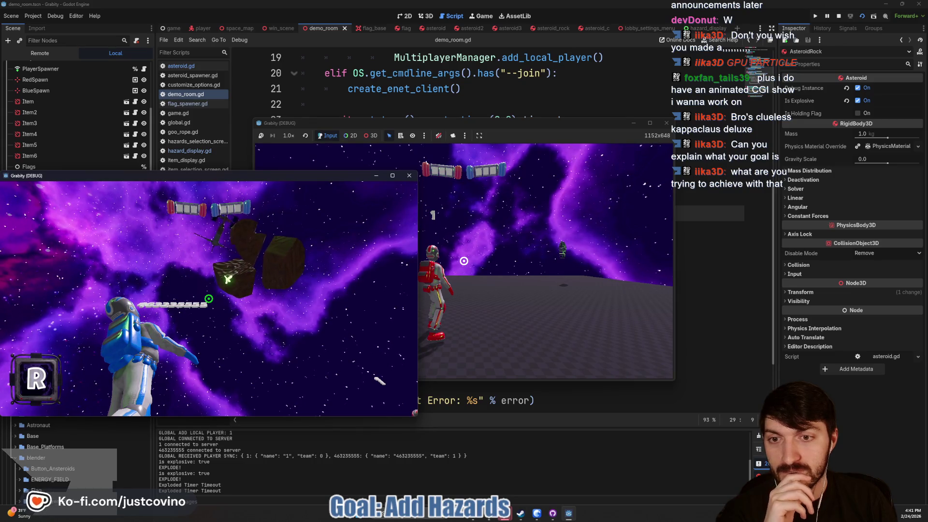
{"action": "key", "text": "F8"}
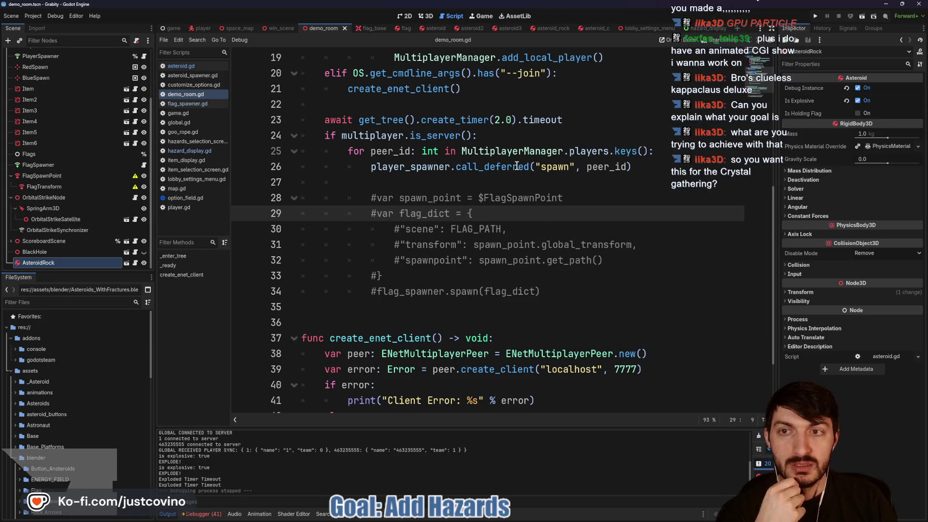
{"action": "mouse_move", "coordinate": [517, 166]}
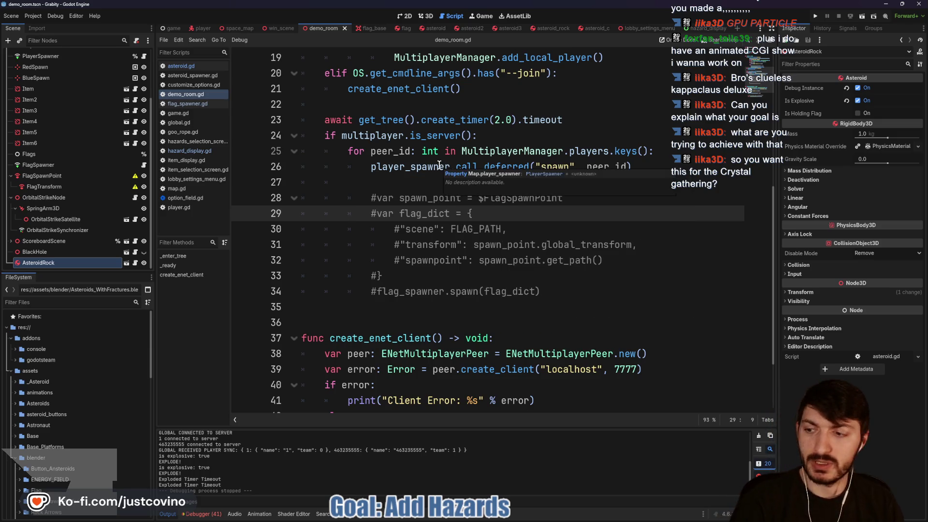
{"action": "key", "text": "F5"}
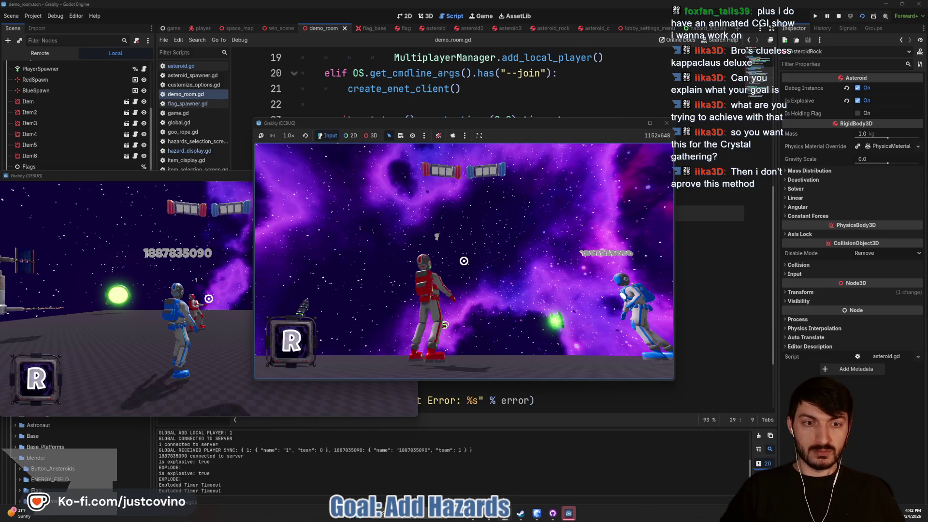
{"action": "key", "text": "F8"}
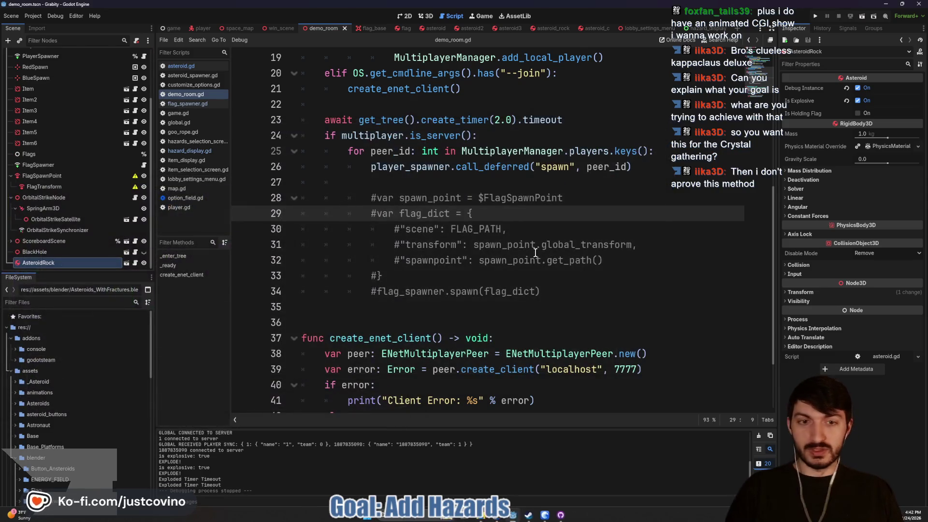
{"action": "scroll", "coordinate": [464, 193], "scroll_direction": "down", "scroll_amount": 2}
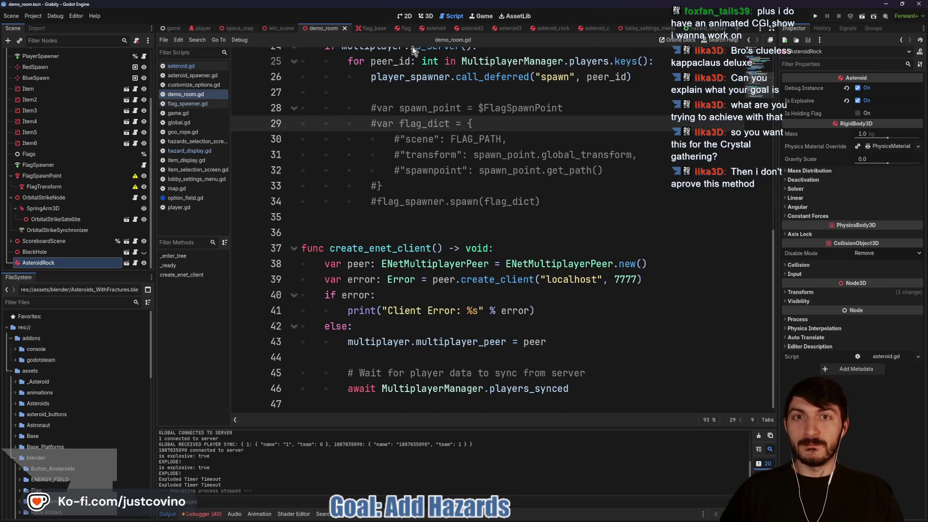
Step: Change the randf() multipliers on line 87 from 50 to 10
{"action": "left_click", "coordinate": [561, 29]}
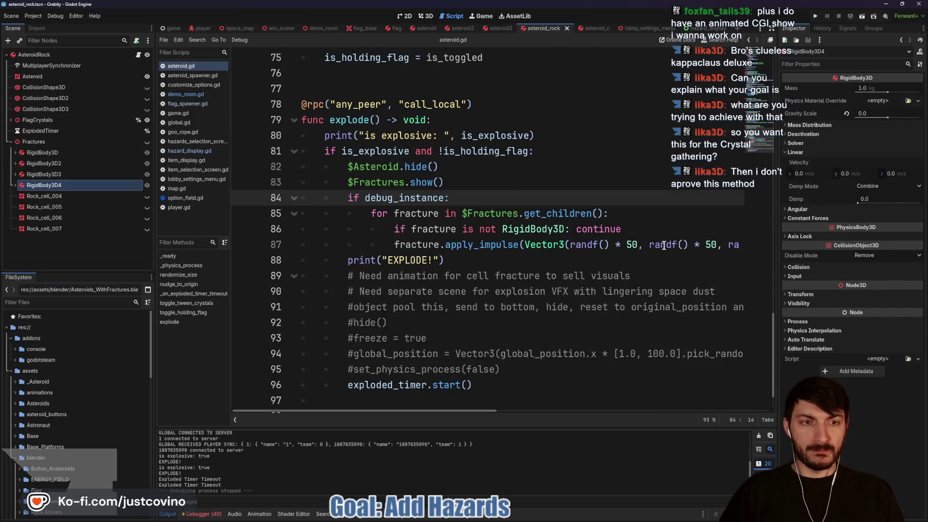
{"action": "left_click", "coordinate": [632, 244]}
{"action": "key", "text": "BackSpace"}
{"action": "type", "text": "1"}
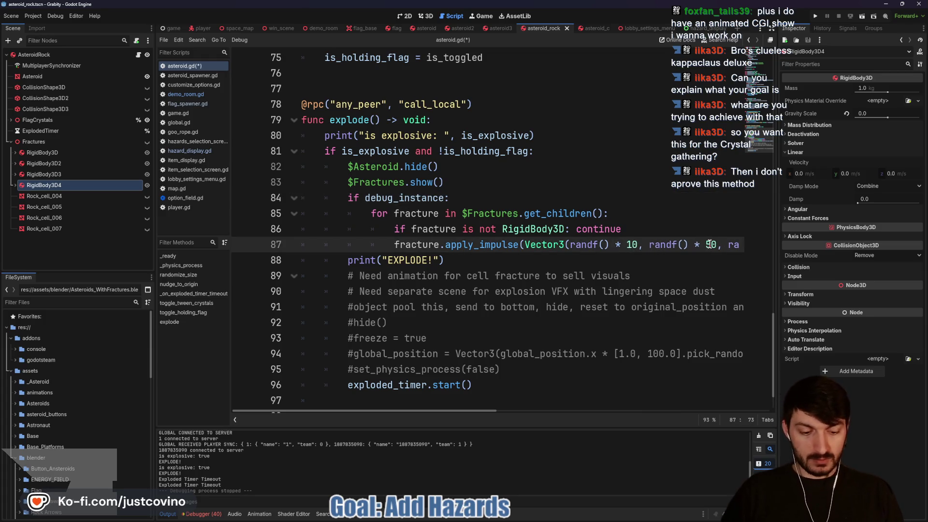
{"action": "scroll", "coordinate": [643, 263], "scroll_direction": "right", "scroll_amount": 3}
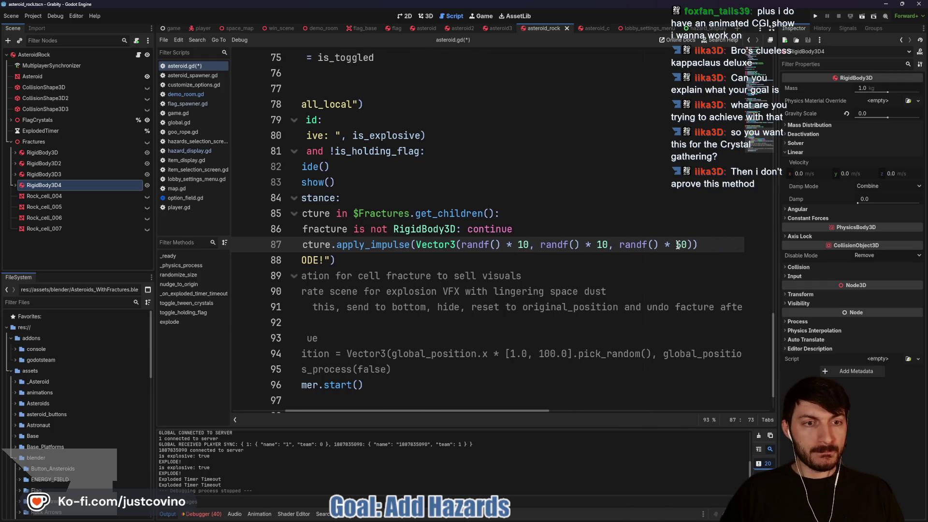
{"action": "key", "text": "BackSpace"}
{"action": "type", "text": "1"}
Step: Save asteroid.gd and run the project to test the weaker impulse
{"action": "key", "text": "ctrl+s"}
{"action": "scroll", "coordinate": [569, 226], "scroll_direction": "left", "scroll_amount": 3}
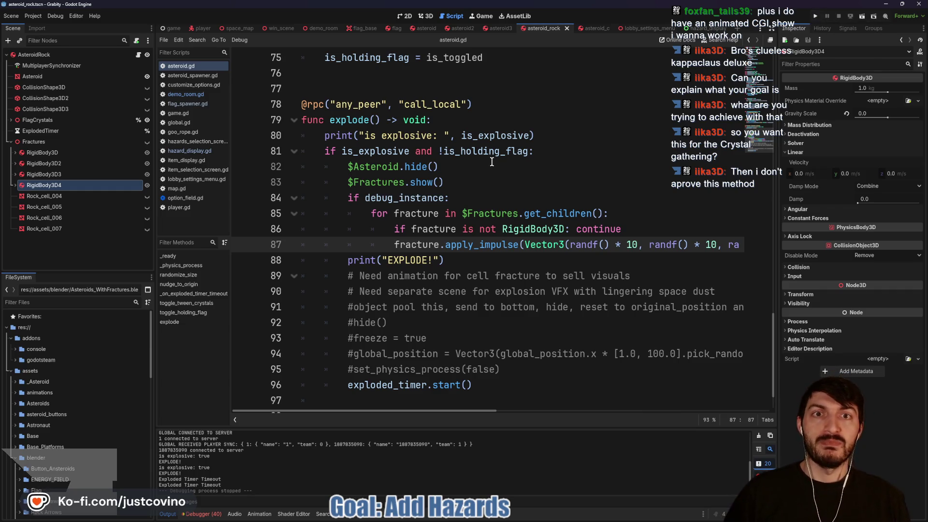
{"action": "mouse_move", "coordinate": [491, 164]}
{"action": "left_mouse_down"}
{"action": "mouse_move", "coordinate": [556, 227]}
{"action": "mouse_move", "coordinate": [433, 177]}
{"action": "left_mouse_up"}
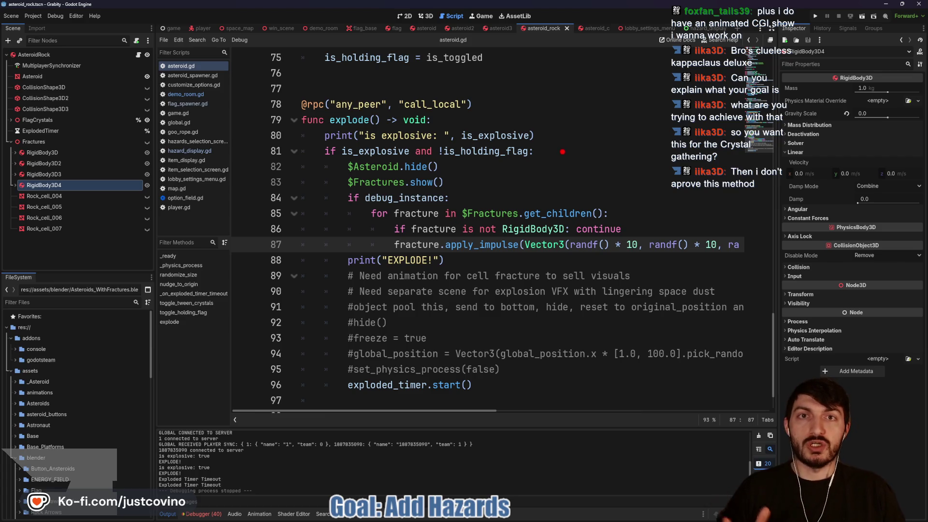
{"action": "left_click", "coordinate": [816, 16]}
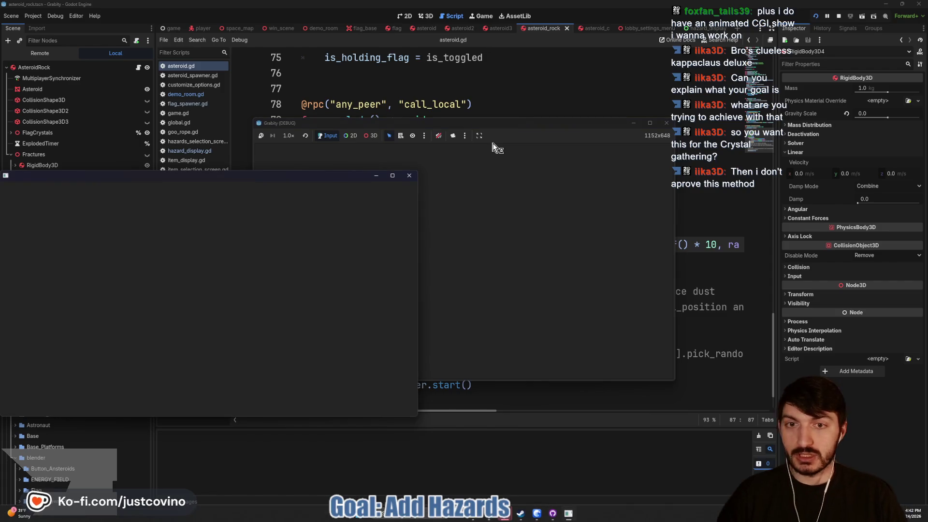
Step: Stop the running game and run the demo_room scene with F6
{"action": "left_click", "coordinate": [839, 16]}
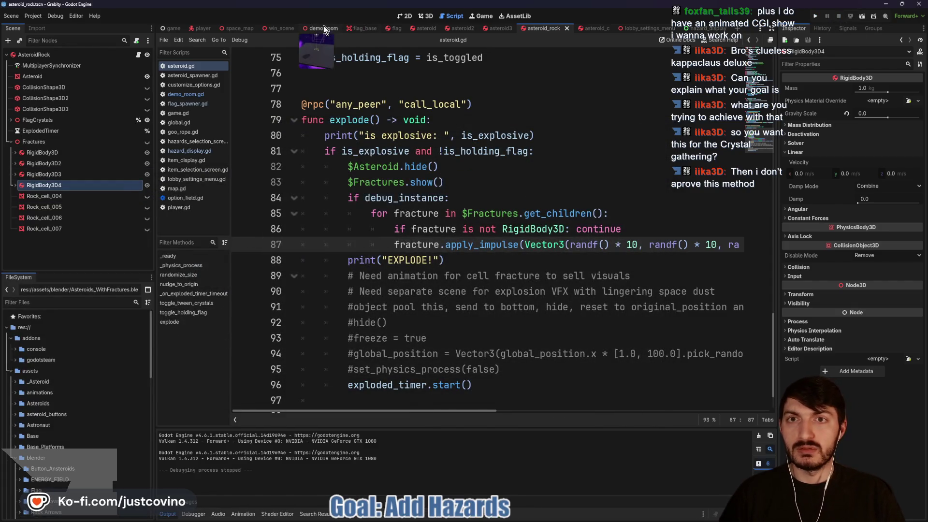
{"action": "left_click", "coordinate": [323, 27]}
{"action": "key", "text": "F6"}
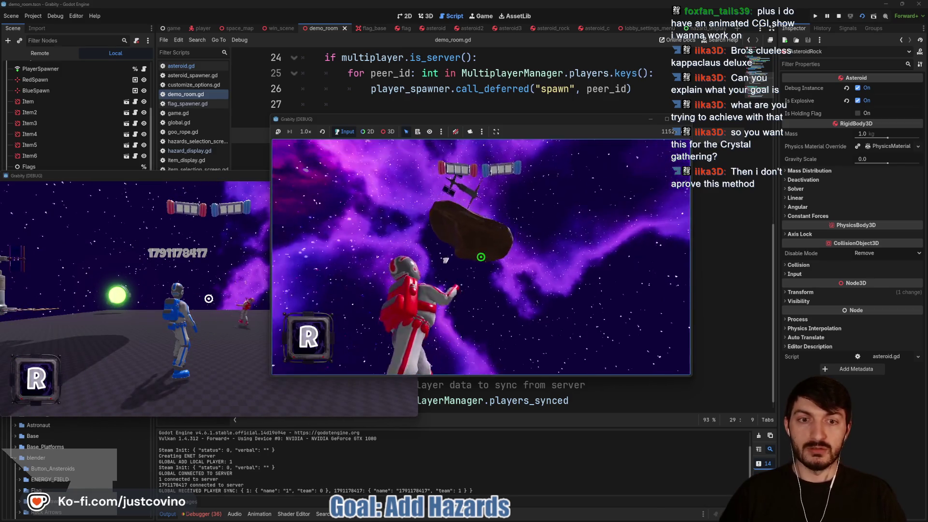
Step: Shoot an asteroid, trace the fragments' flight paths, then leave the game
{"action": "left_click", "coordinate": [481, 257]}
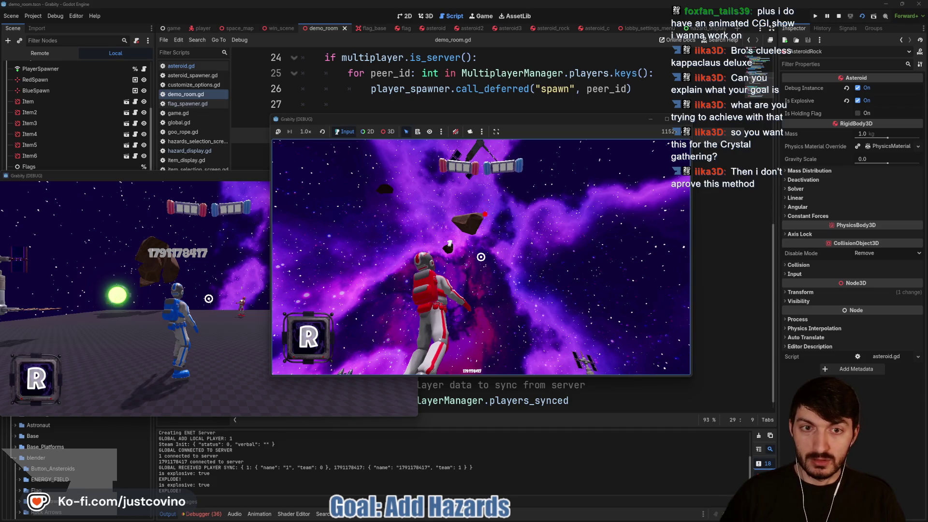
{"action": "left_click_drag", "start_coordinate": [485, 211], "coordinate": [438, 177]}
{"action": "mouse_move", "coordinate": [491, 213]}
{"action": "left_mouse_down"}
{"action": "mouse_move", "coordinate": [592, 197]}
{"action": "mouse_move", "coordinate": [502, 234]}
{"action": "mouse_move", "coordinate": [561, 288]}
{"action": "left_mouse_up"}
{"action": "left_click_drag", "start_coordinate": [468, 225], "coordinate": [369, 249]}
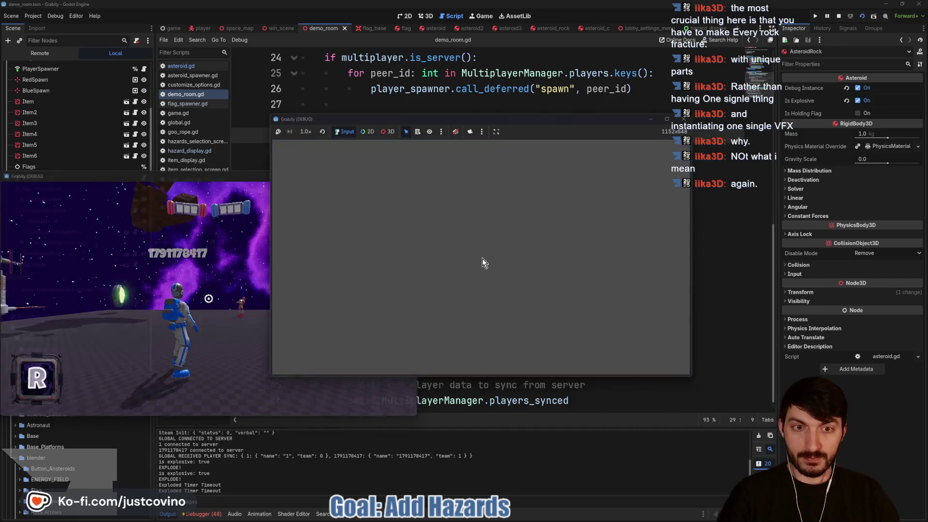
{"action": "key", "text": "alt+Tab"}
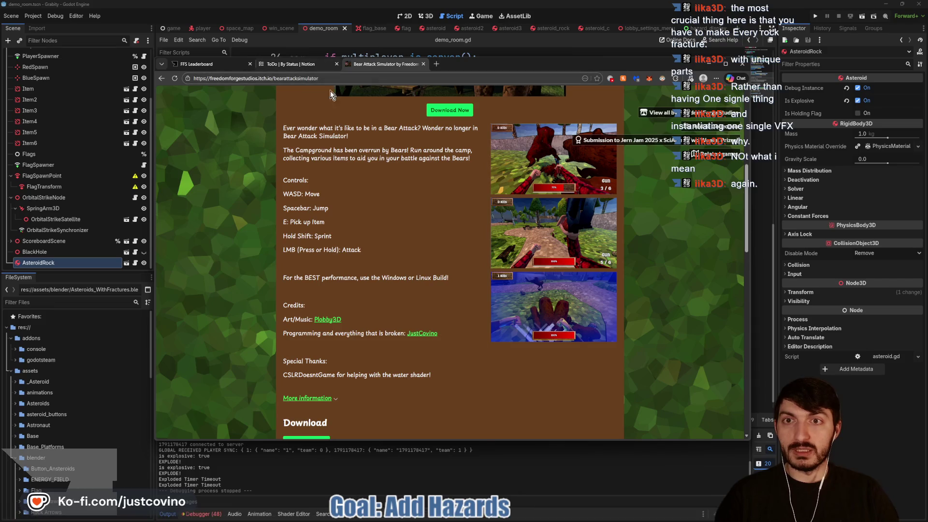
Step: Return to the studio's games list and enlarge a Gallant Golf screenshot, circling the glowing asteroids
{"action": "scroll", "coordinate": [354, 92], "scroll_direction": "up", "scroll_amount": 8}
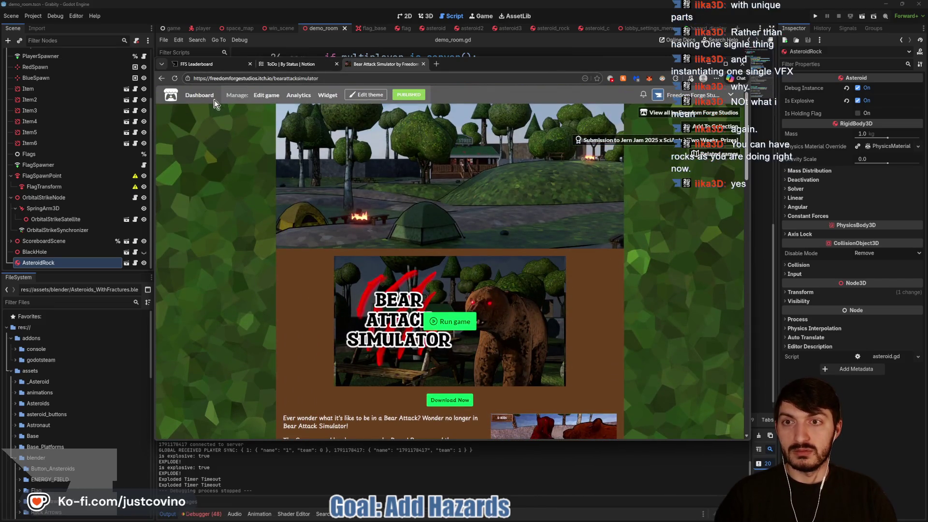
{"action": "left_click", "coordinate": [161, 78]}
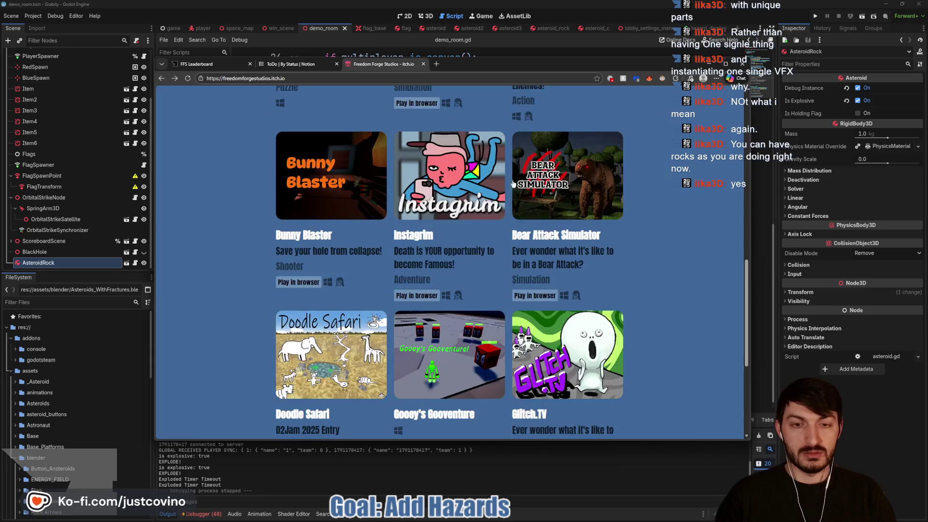
{"action": "scroll", "coordinate": [533, 208], "scroll_direction": "up", "scroll_amount": 3}
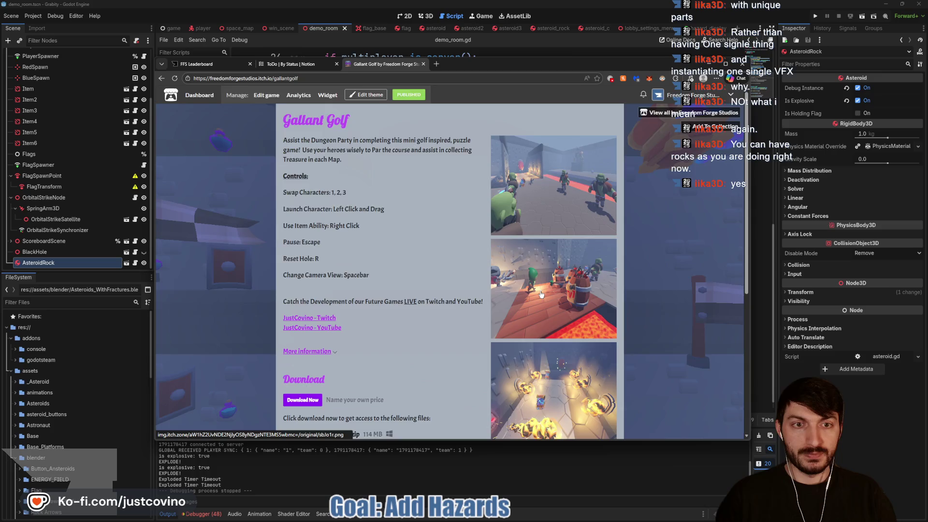
{"action": "scroll", "coordinate": [544, 301], "scroll_direction": "down", "scroll_amount": 2}
{"action": "left_click", "coordinate": [545, 285]}
{"action": "mouse_move", "coordinate": [457, 309]}
{"action": "left_mouse_down"}
{"action": "mouse_move", "coordinate": [379, 358]}
{"action": "mouse_move", "coordinate": [411, 306]}
{"action": "left_mouse_up"}
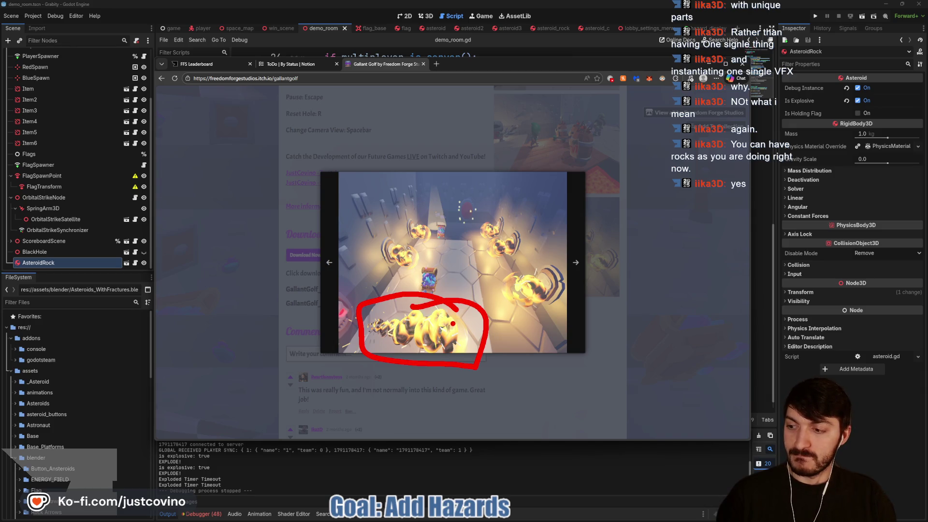
{"action": "key", "text": "Escape"}
Step: Page through the Gallant Golf screenshots, marking the TNT barrel, then close the lightbox
{"action": "left_click", "coordinate": [576, 262]}
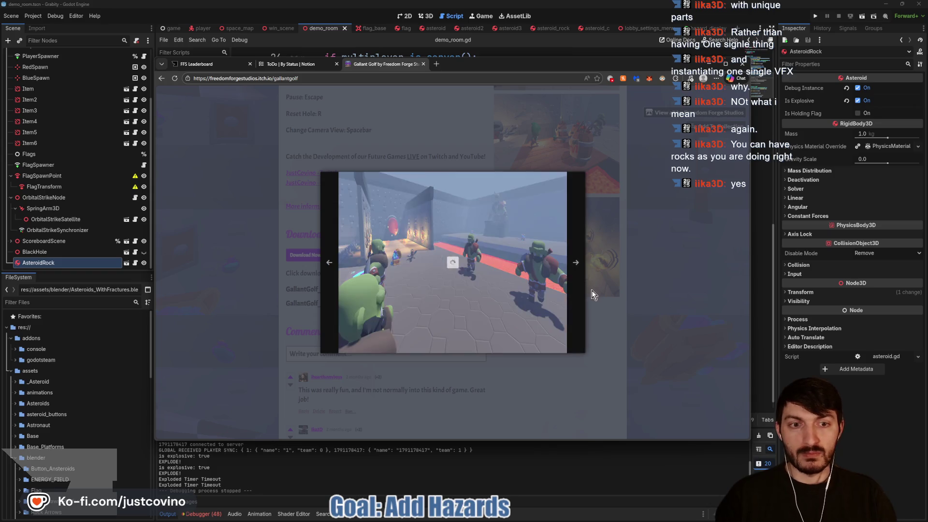
{"action": "left_click", "coordinate": [584, 266]}
{"action": "mouse_move", "coordinate": [524, 239]}
{"action": "left_mouse_down"}
{"action": "mouse_move", "coordinate": [561, 270]}
{"action": "mouse_move", "coordinate": [444, 234]}
{"action": "left_mouse_up"}
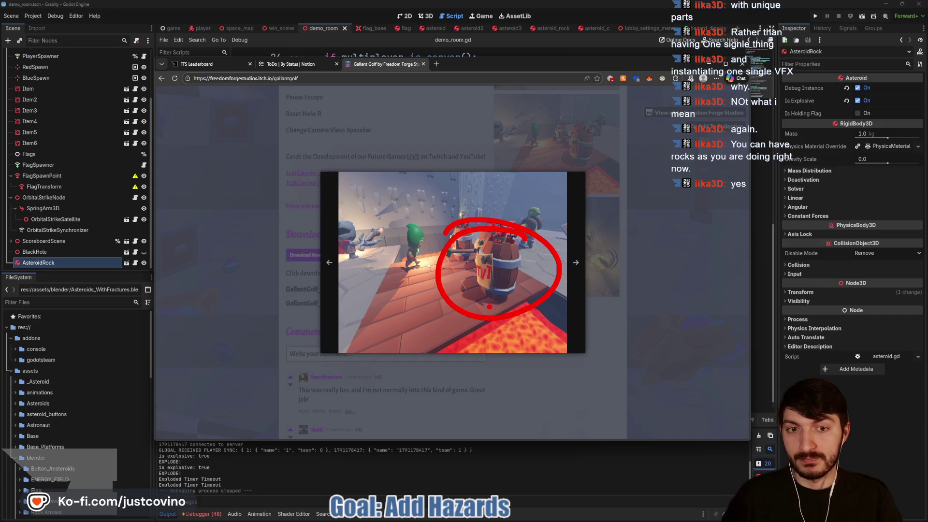
{"action": "key", "text": "e"}
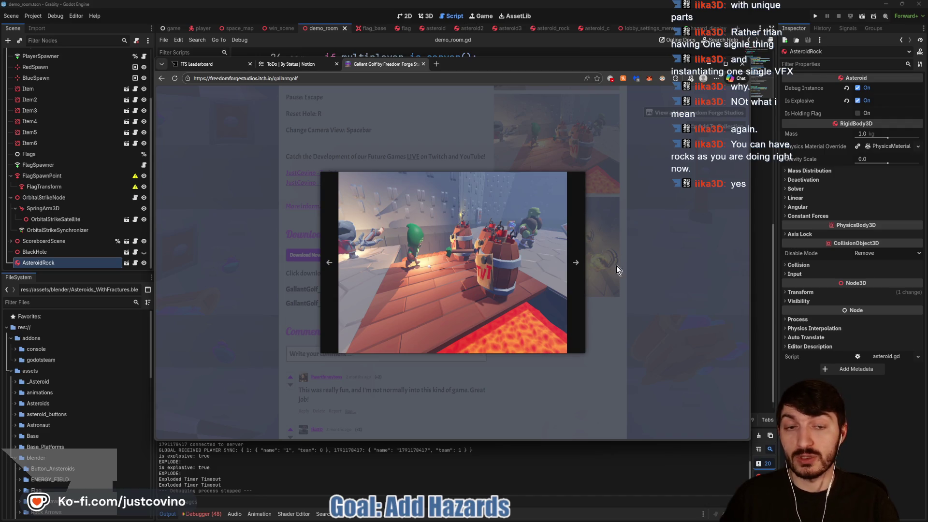
{"action": "left_click", "coordinate": [575, 264]}
{"action": "left_click", "coordinate": [576, 265]}
{"action": "left_click", "coordinate": [575, 264]}
{"action": "key", "text": "Escape"}
Step: Reopen the third screenshot and switch to the orc hallway image
{"action": "scroll", "coordinate": [547, 306], "scroll_direction": "up", "scroll_amount": 3}
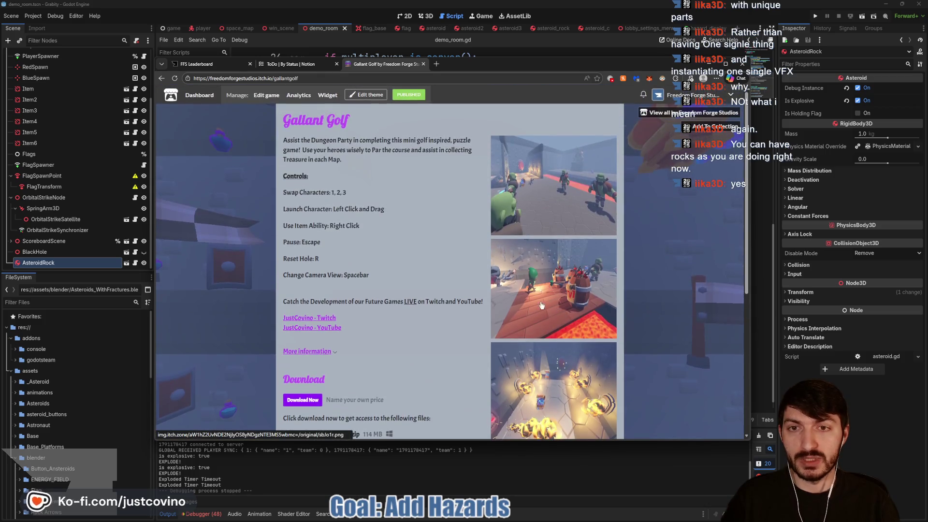
{"action": "scroll", "coordinate": [547, 306], "scroll_direction": "down", "scroll_amount": 2}
{"action": "left_click", "coordinate": [577, 258]}
{"action": "key", "text": "Escape"}
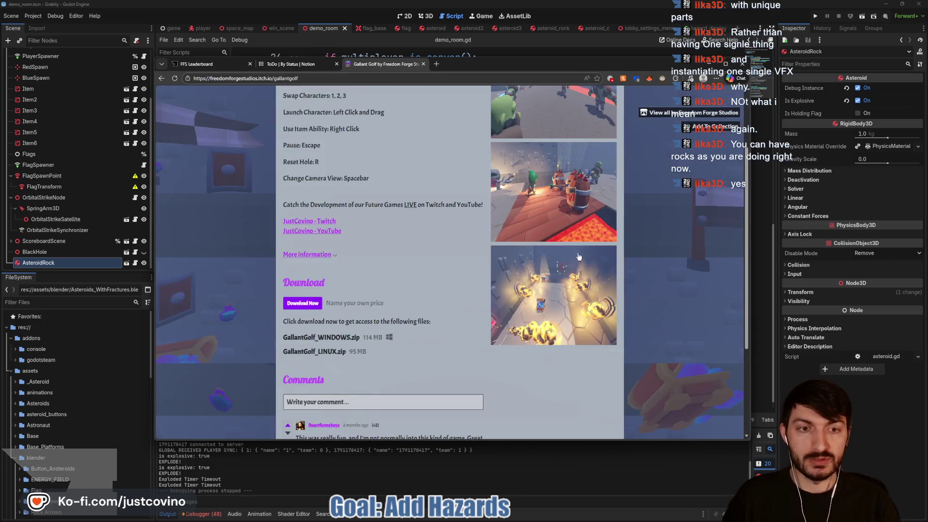
{"action": "scroll", "coordinate": [577, 257], "scroll_direction": "up", "scroll_amount": 2}
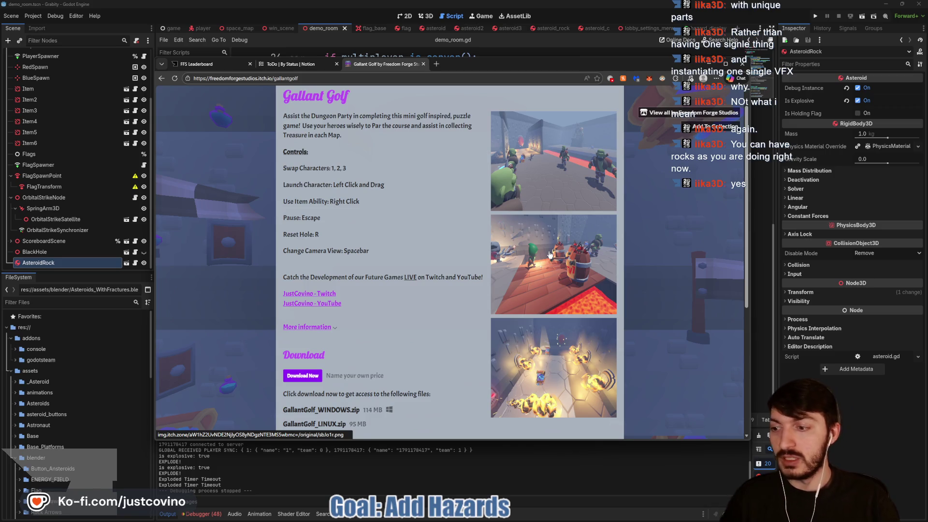
{"action": "scroll", "coordinate": [550, 255], "scroll_direction": "down", "scroll_amount": 2}
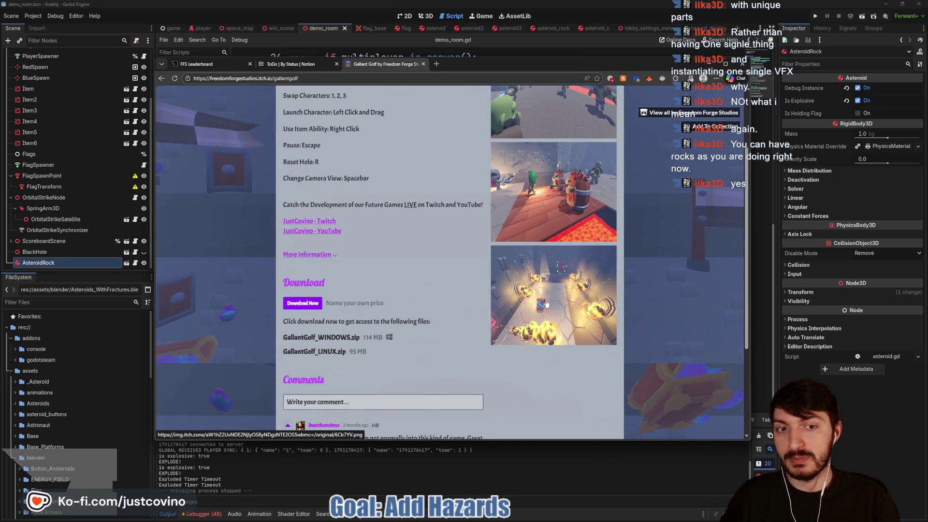
{"action": "left_click", "coordinate": [547, 303]}
{"action": "left_click", "coordinate": [457, 285]}
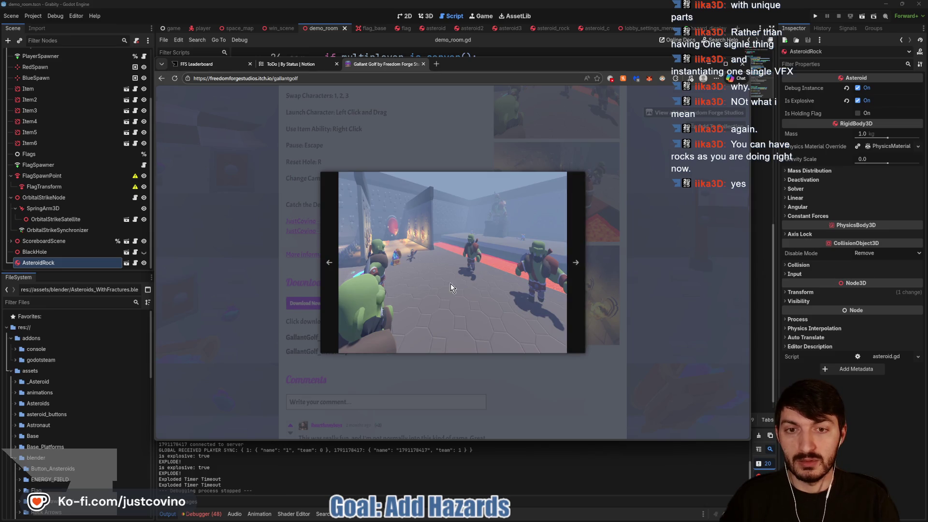
Step: Mark the hallway screenshot with a question mark, then dismiss it and leave the browser
{"action": "mouse_move", "coordinate": [427, 261]}
{"action": "left_mouse_down"}
{"action": "mouse_move", "coordinate": [469, 274]}
{"action": "mouse_move", "coordinate": [423, 255]}
{"action": "left_mouse_up"}
{"action": "left_click_drag", "start_coordinate": [426, 265], "coordinate": [438, 288]}
{"action": "left_click", "coordinate": [443, 294]}
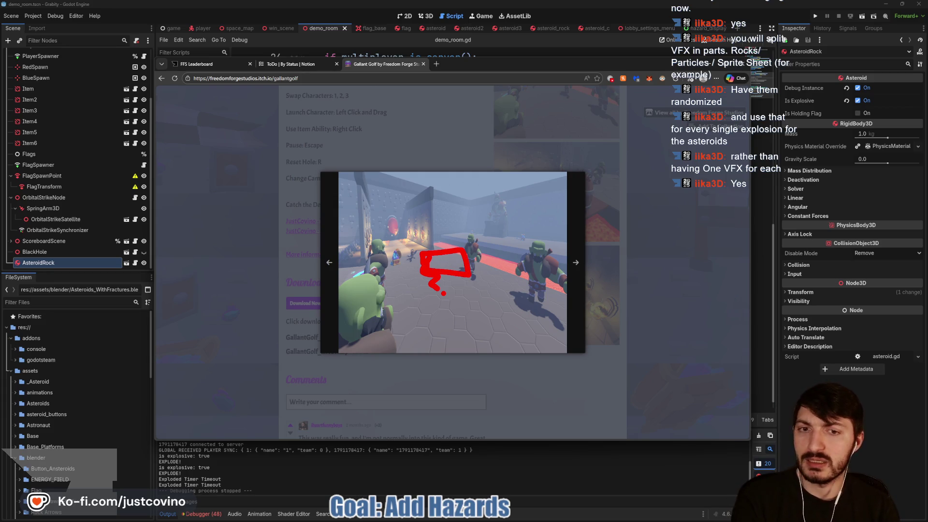
{"action": "key", "text": "Escape"}
{"action": "key", "text": "Escape"}
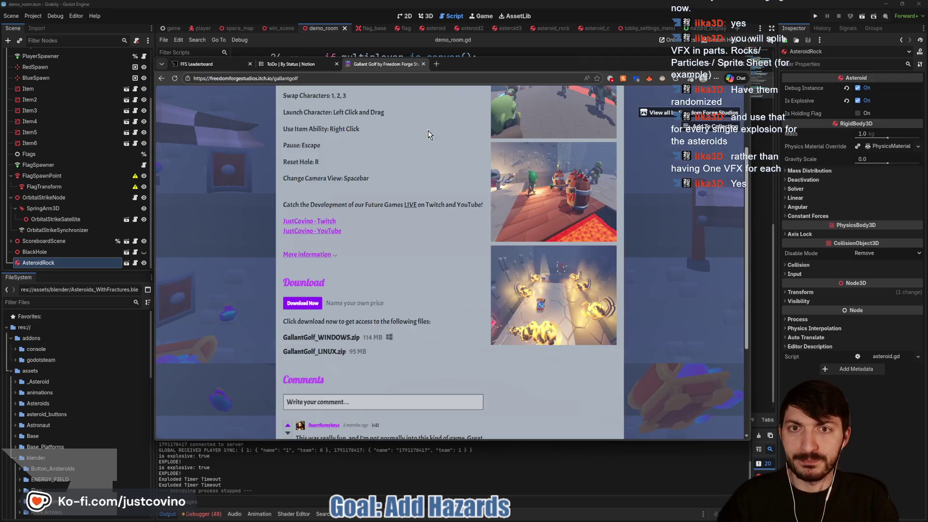
{"action": "key", "text": "alt+Tab"}
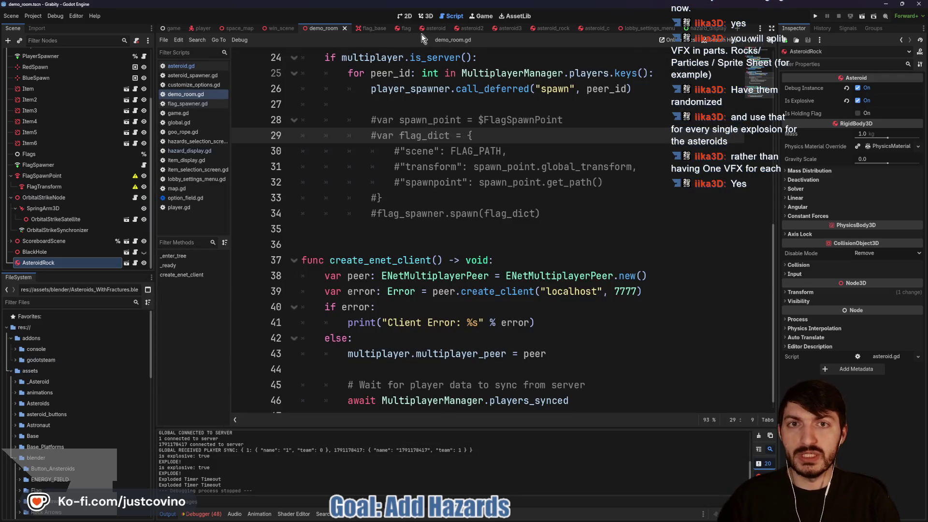
Step: Cycle through the asteroid, asteroid3 and asteroid_rock scenes, orbiting and sketching fragment shapes around the rock
{"action": "left_click", "coordinate": [435, 28]}
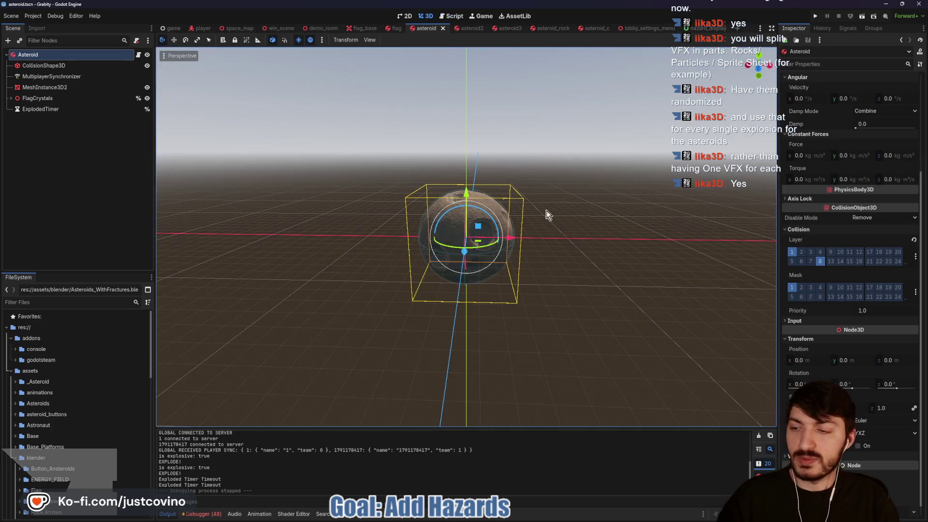
{"action": "mouse_move", "coordinate": [559, 241]}
{"action": "left_mouse_down"}
{"action": "mouse_move", "coordinate": [512, 243]}
{"action": "mouse_move", "coordinate": [546, 242]}
{"action": "left_mouse_up"}
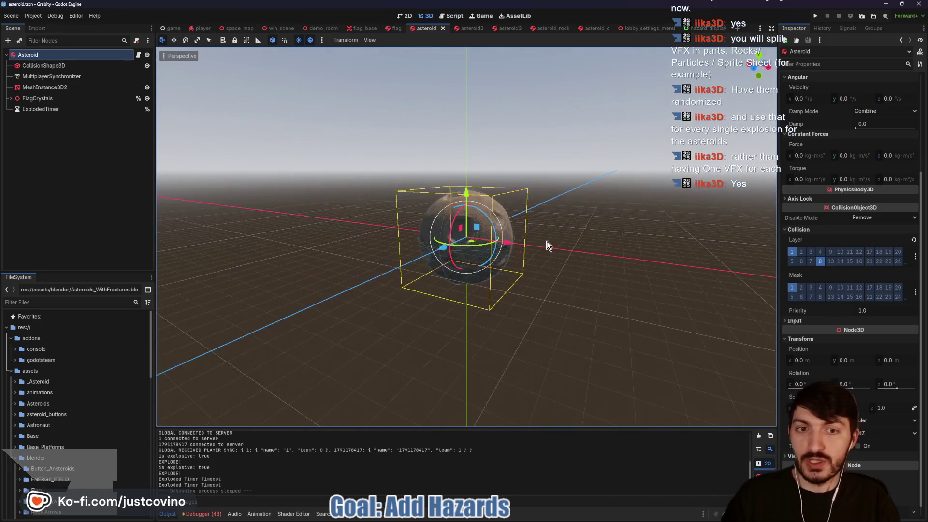
{"action": "left_click", "coordinate": [501, 28]}
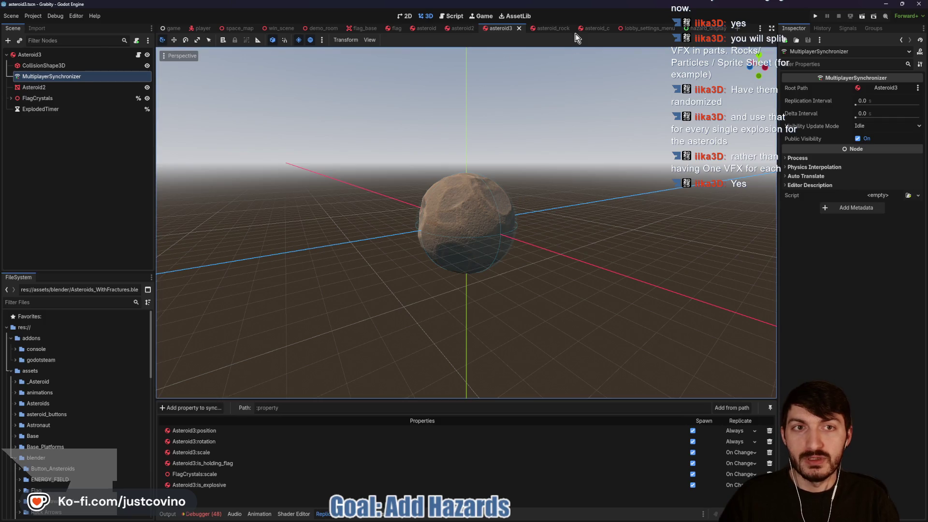
{"action": "left_click", "coordinate": [551, 28]}
{"action": "mouse_move", "coordinate": [416, 212]}
{"action": "left_mouse_down"}
{"action": "mouse_move", "coordinate": [640, 259]}
{"action": "mouse_move", "coordinate": [495, 254]}
{"action": "left_mouse_up"}
{"action": "left_click_drag", "start_coordinate": [585, 173], "coordinate": [600, 217]}
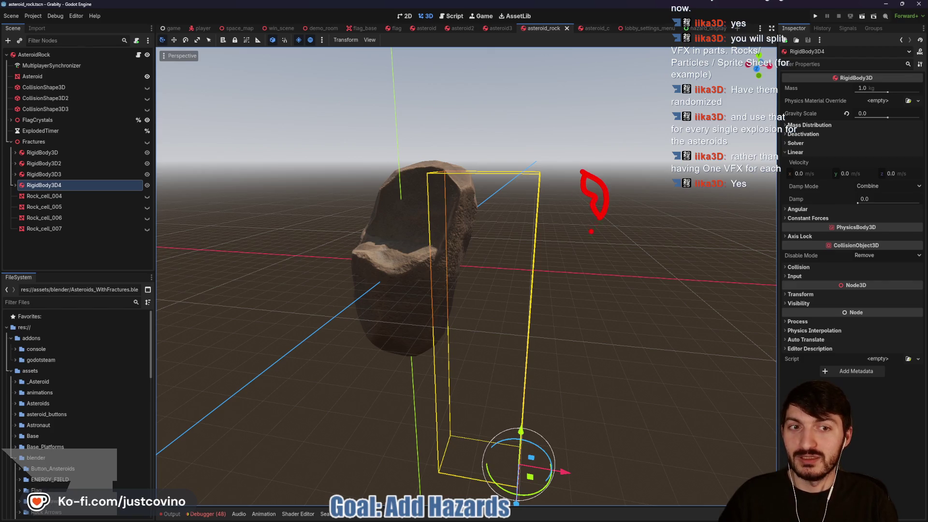
{"action": "left_click_drag", "start_coordinate": [298, 112], "coordinate": [248, 187]}
{"action": "left_click_drag", "start_coordinate": [299, 112], "coordinate": [265, 193]}
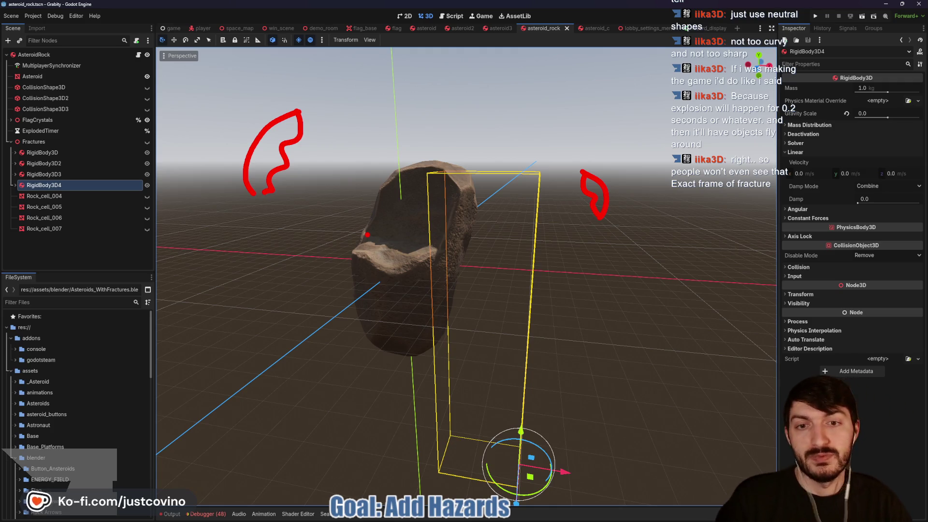
{"action": "mouse_move", "coordinate": [375, 234]}
{"action": "left_mouse_down"}
{"action": "mouse_move", "coordinate": [405, 318]}
{"action": "mouse_move", "coordinate": [409, 302]}
{"action": "mouse_move", "coordinate": [371, 274]}
{"action": "mouse_move", "coordinate": [452, 250]}
{"action": "left_mouse_up"}
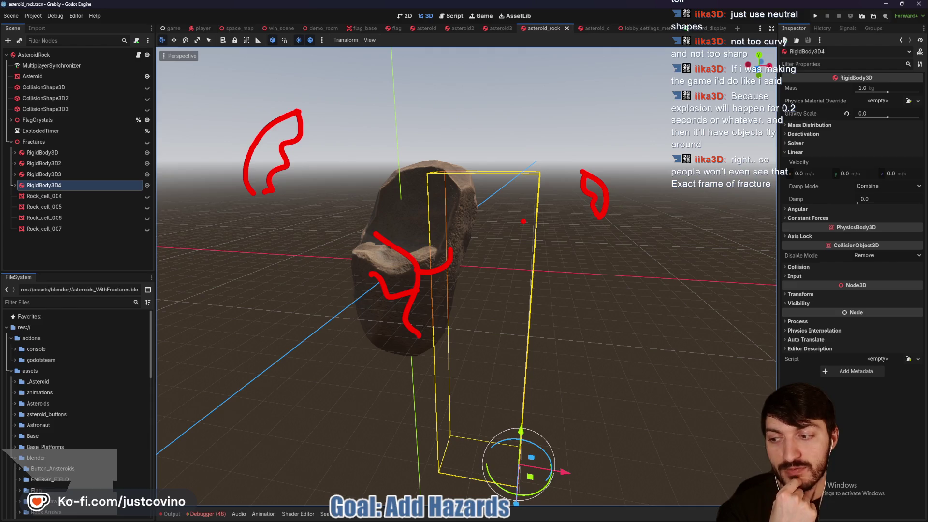
{"action": "mouse_move", "coordinate": [542, 281]}
{"action": "left_mouse_down"}
{"action": "mouse_move", "coordinate": [599, 333]}
{"action": "mouse_move", "coordinate": [530, 281]}
{"action": "left_mouse_up"}
{"action": "mouse_move", "coordinate": [244, 296]}
{"action": "left_mouse_down"}
{"action": "mouse_move", "coordinate": [208, 326]}
{"action": "mouse_move", "coordinate": [261, 318]}
{"action": "left_mouse_up"}
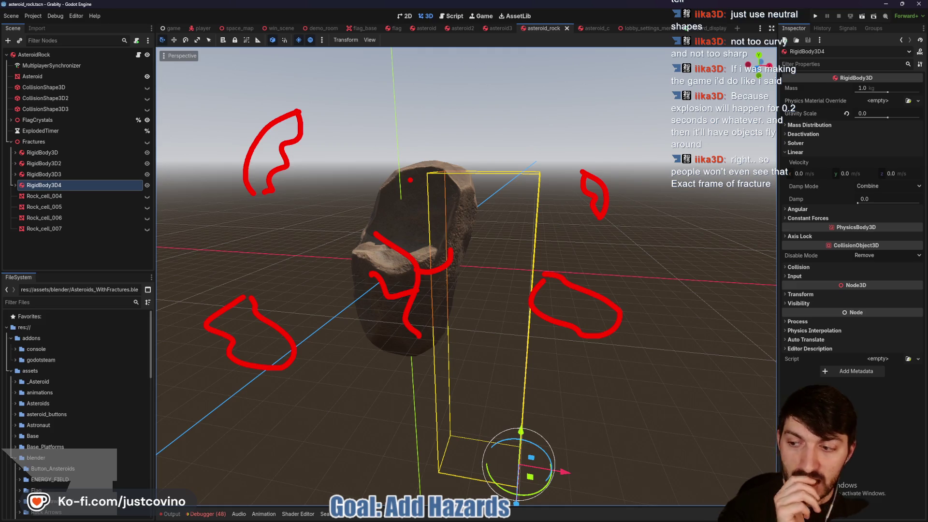
{"action": "key", "text": "Escape"}
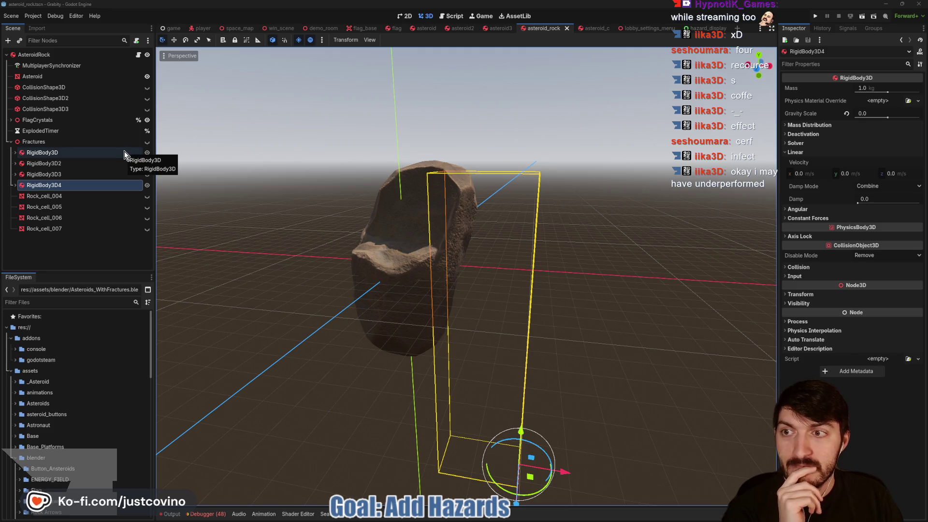
Step: Reveal the Fractures pieces, hide the Asteroid mesh, and show Rock_cell_004 to Rock_cell_007
{"action": "left_click", "coordinate": [148, 142]}
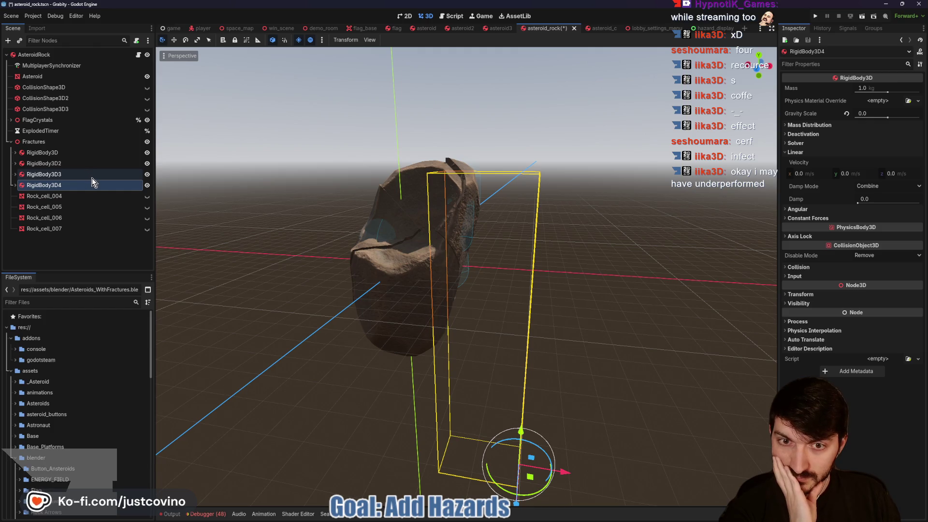
{"action": "mouse_move", "coordinate": [260, 247]}
{"action": "left_mouse_down"}
{"action": "mouse_move", "coordinate": [414, 249]}
{"action": "mouse_move", "coordinate": [294, 251]}
{"action": "left_mouse_up"}
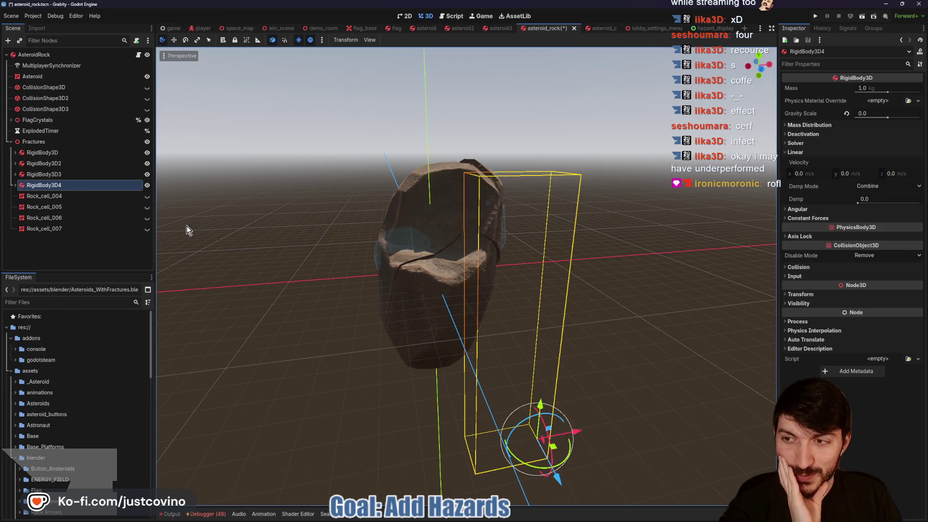
{"action": "left_click", "coordinate": [146, 77]}
{"action": "left_click", "coordinate": [147, 196]}
{"action": "left_click", "coordinate": [147, 207]}
{"action": "left_click", "coordinate": [147, 217]}
{"action": "left_click", "coordinate": [147, 231]}
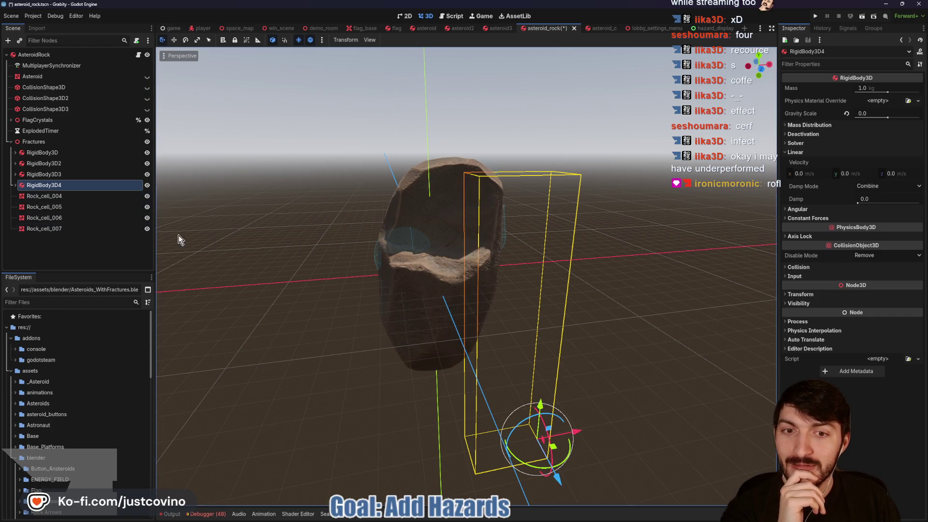
{"action": "mouse_move", "coordinate": [294, 234]}
{"action": "left_mouse_down"}
{"action": "mouse_move", "coordinate": [183, 249]}
{"action": "mouse_move", "coordinate": [292, 246]}
{"action": "left_mouse_up"}
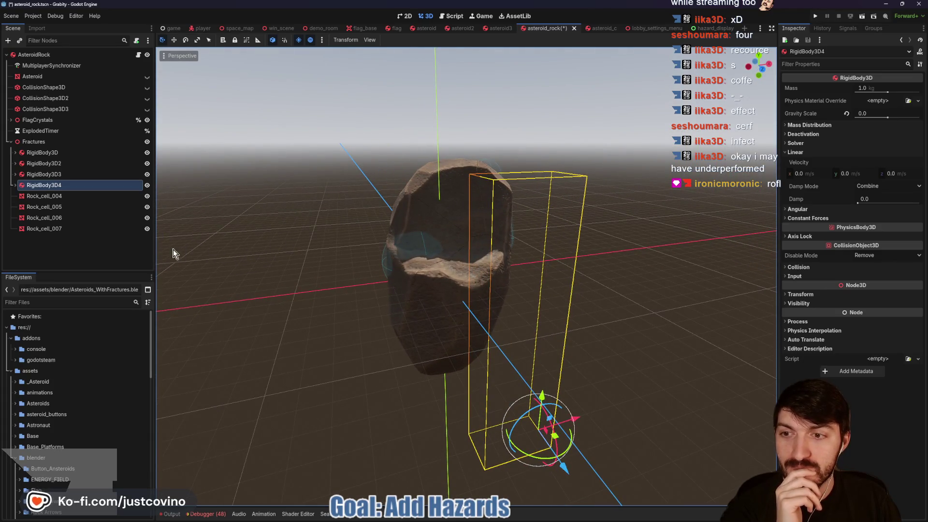
Step: Toggle Rock_cell_004 through Rock_cell_007 off and back on to compare
{"action": "left_click", "coordinate": [147, 229]}
{"action": "left_click", "coordinate": [147, 218]}
{"action": "left_click", "coordinate": [147, 207]}
{"action": "left_click", "coordinate": [147, 196]}
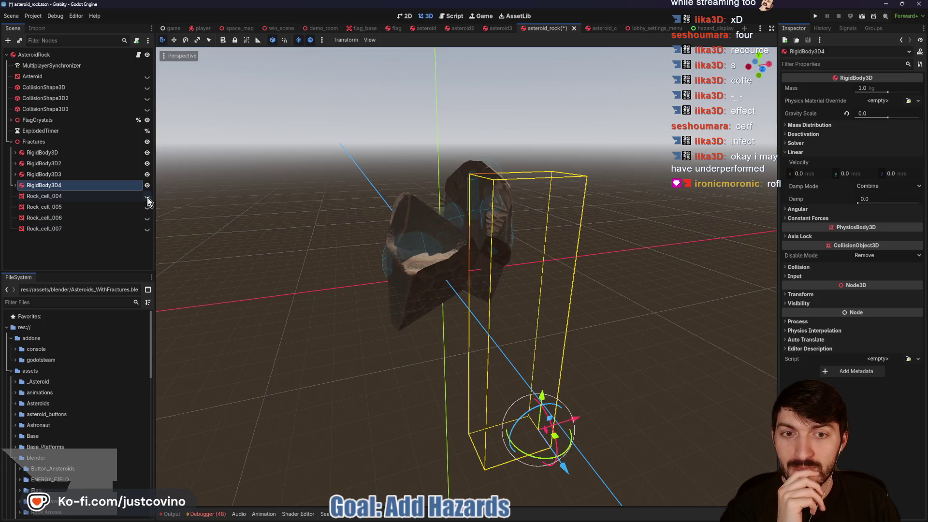
{"action": "left_click", "coordinate": [147, 196]}
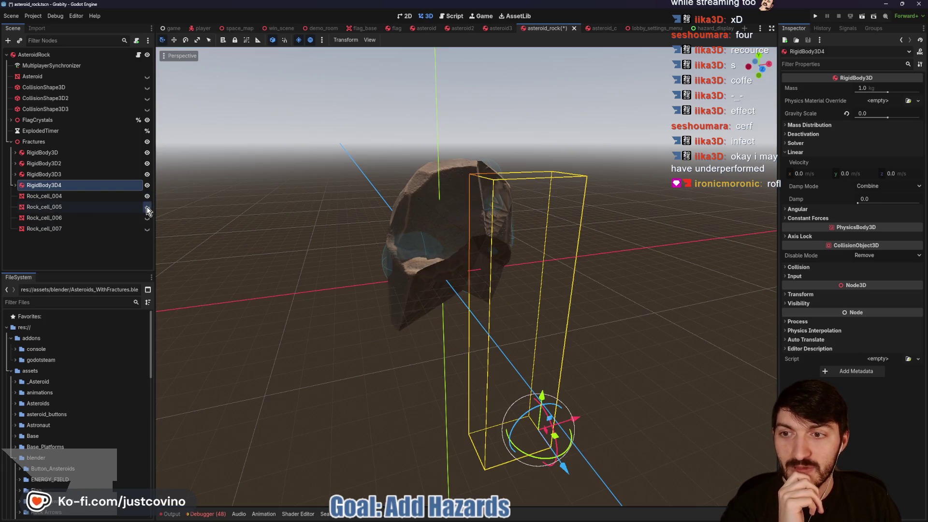
{"action": "left_click", "coordinate": [147, 207]}
{"action": "left_click", "coordinate": [146, 217]}
{"action": "left_click", "coordinate": [147, 229]}
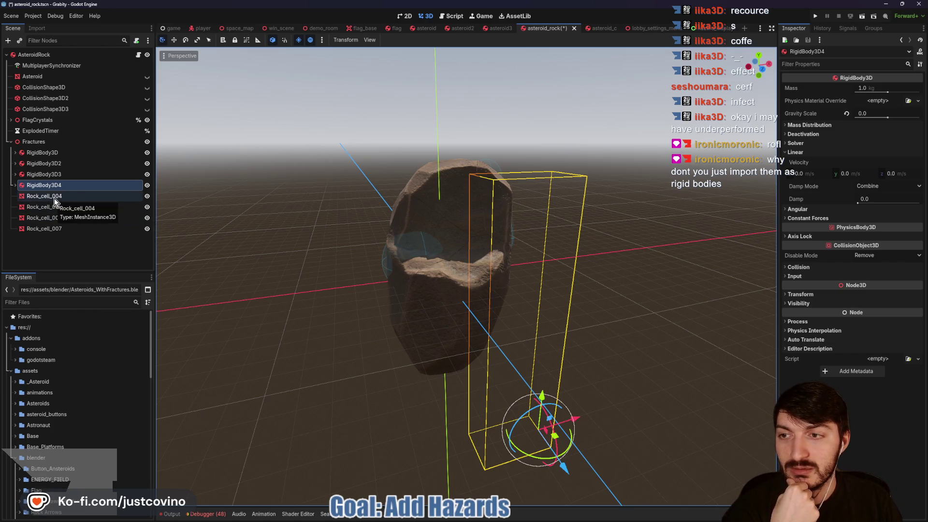
Step: Open the import settings for Asteroids_WithFractures.blend
{"action": "scroll", "coordinate": [48, 384], "scroll_direction": "down", "scroll_amount": 2}
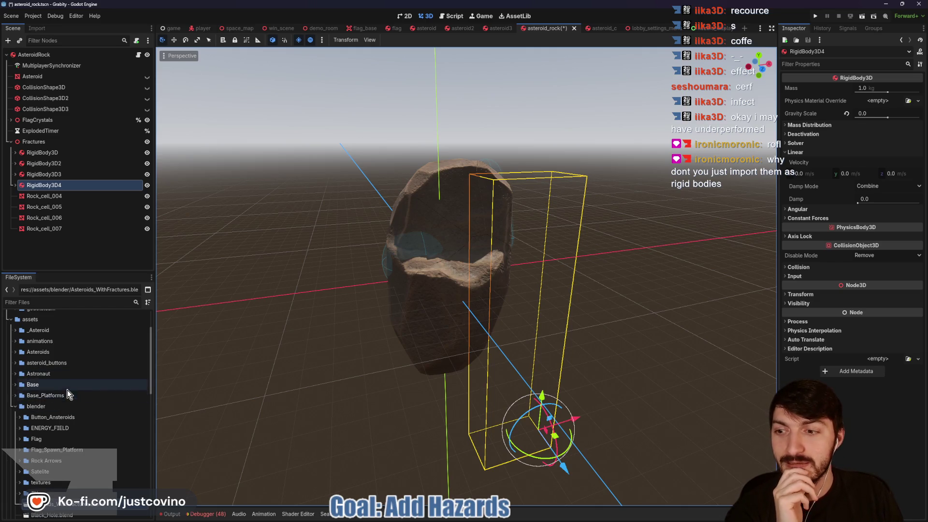
{"action": "scroll", "coordinate": [67, 390], "scroll_direction": "down", "scroll_amount": 3}
{"action": "double_click", "coordinate": [86, 427]}
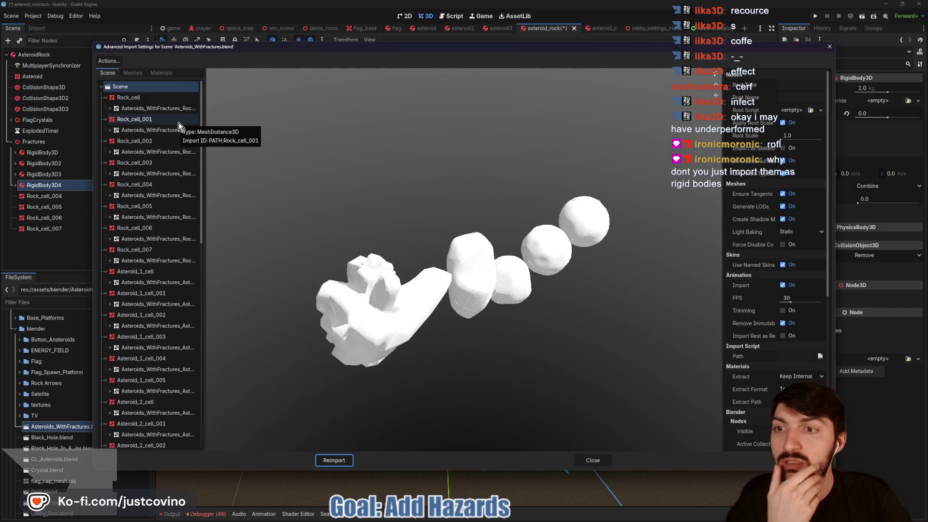
{"action": "key", "text": "Down"}
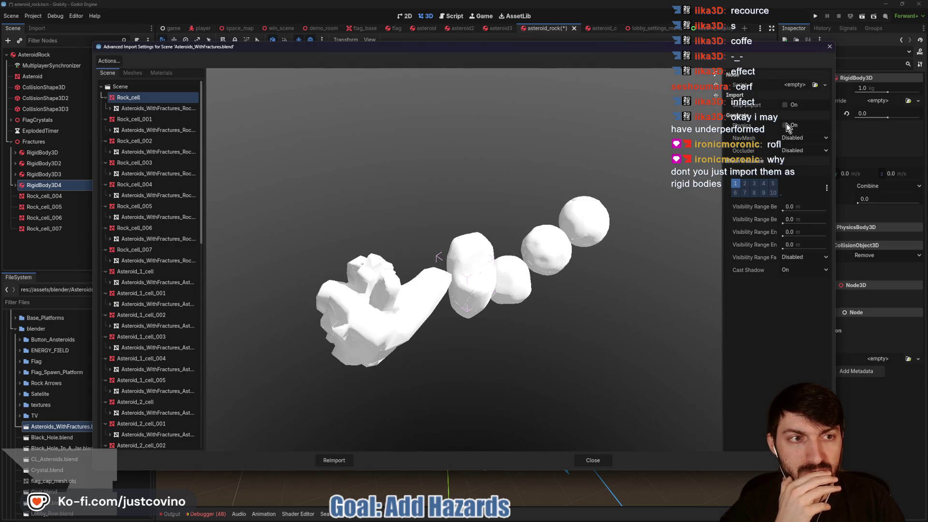
{"action": "left_click", "coordinate": [785, 125]}
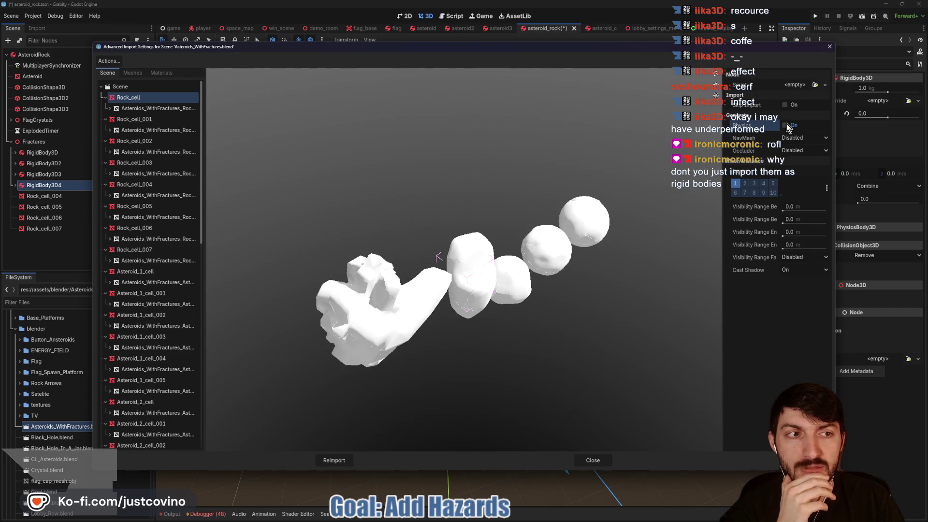
{"action": "left_click", "coordinate": [799, 172]}
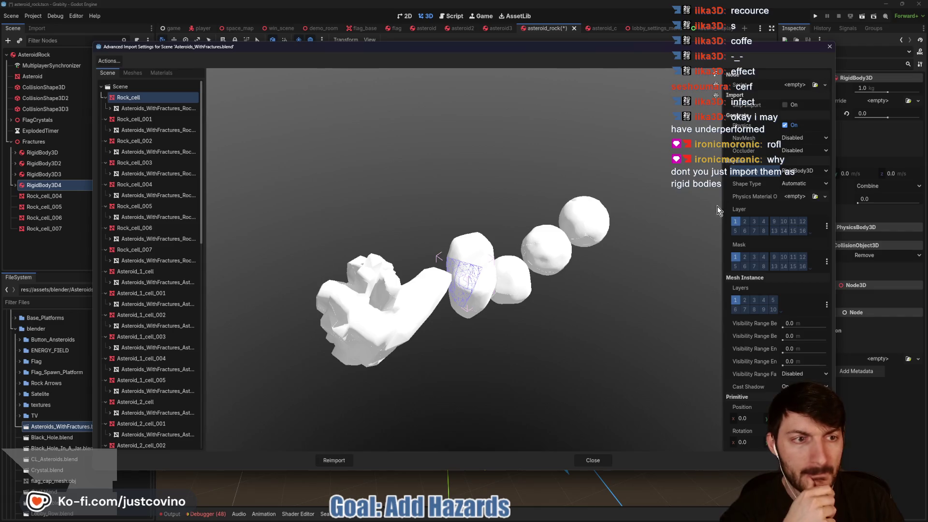
{"action": "left_click", "coordinate": [765, 232]}
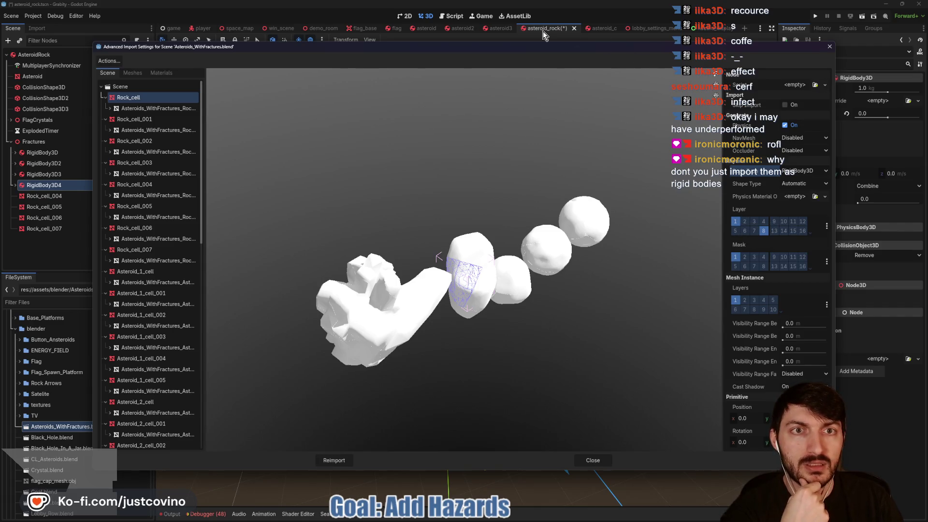
{"action": "mouse_move", "coordinate": [554, 54]}
{"action": "left_mouse_down"}
{"action": "mouse_move", "coordinate": [352, 151]}
{"action": "mouse_move", "coordinate": [656, 184]}
{"action": "mouse_move", "coordinate": [556, 325]}
{"action": "mouse_move", "coordinate": [544, 271]}
{"action": "mouse_move", "coordinate": [549, 147]}
{"action": "mouse_move", "coordinate": [459, 273]}
{"action": "left_mouse_up"}
{"action": "left_click", "coordinate": [733, 270]}
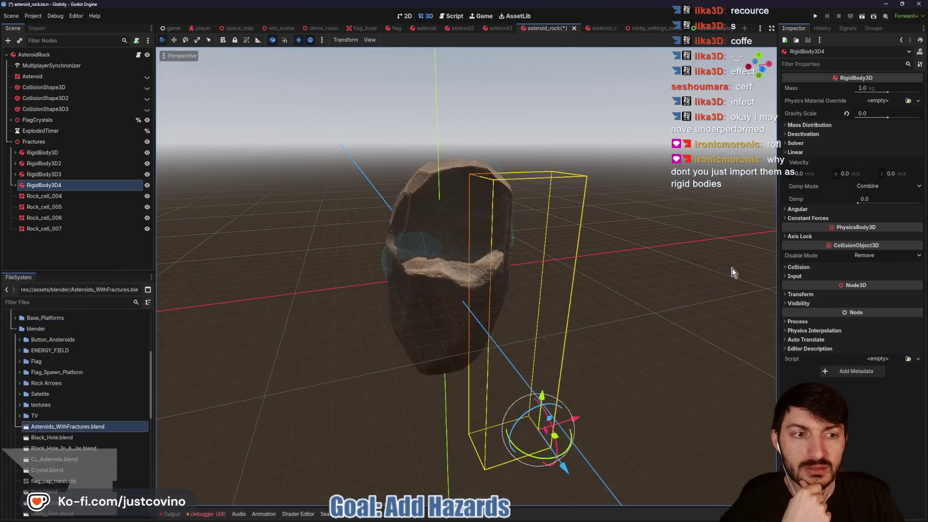
{"action": "left_click", "coordinate": [88, 55]}
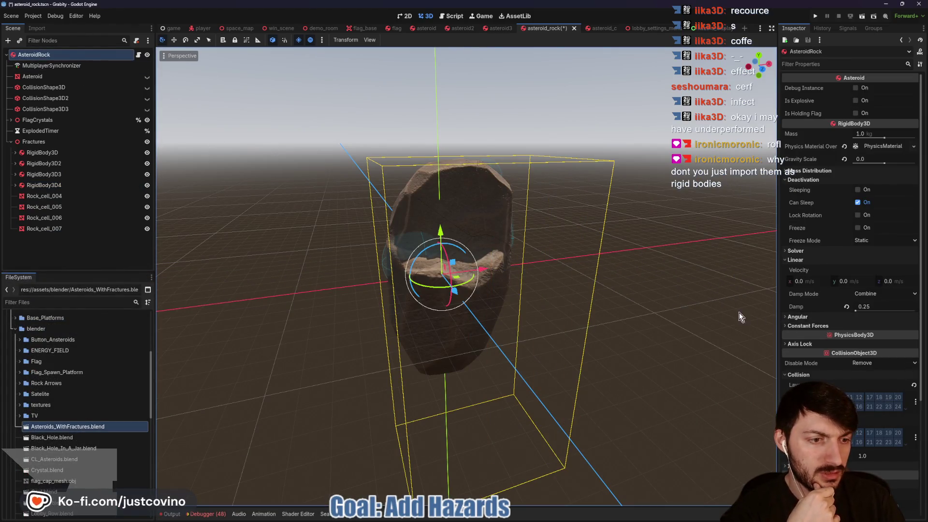
{"action": "double_click", "coordinate": [94, 427]}
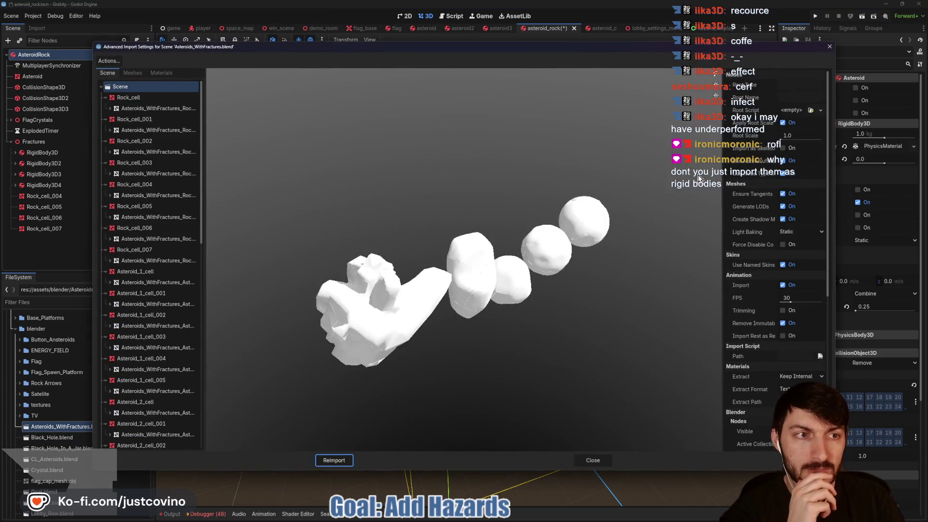
{"action": "left_click", "coordinate": [129, 97]}
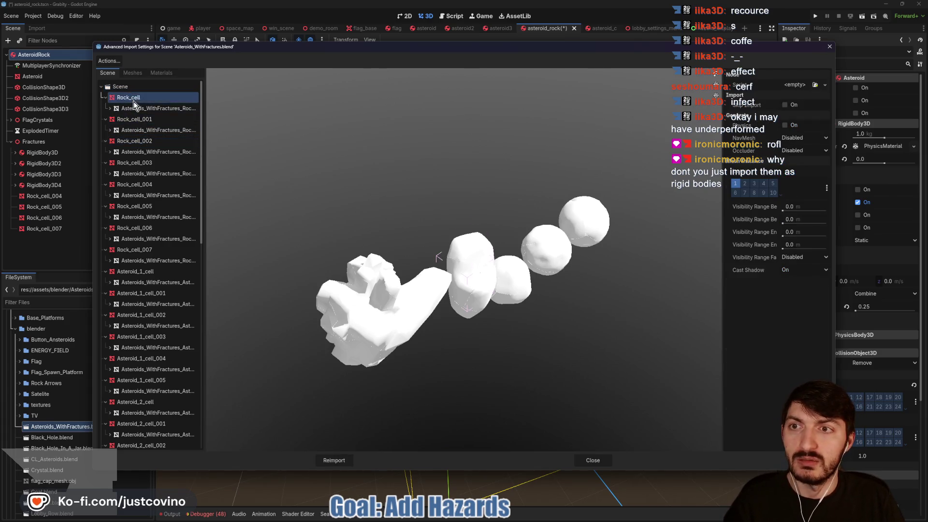
{"action": "left_click", "coordinate": [786, 126]}
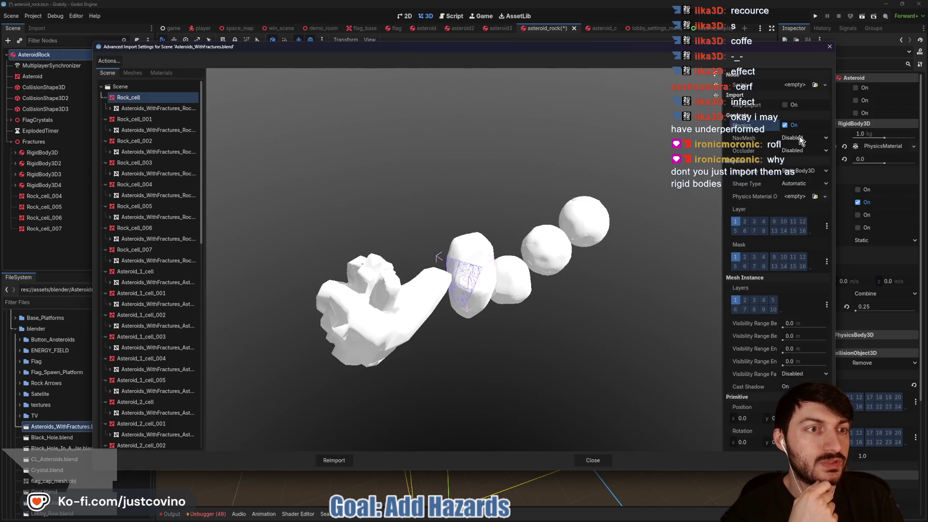
{"action": "left_click", "coordinate": [804, 171]}
{"action": "left_click", "coordinate": [804, 191]}
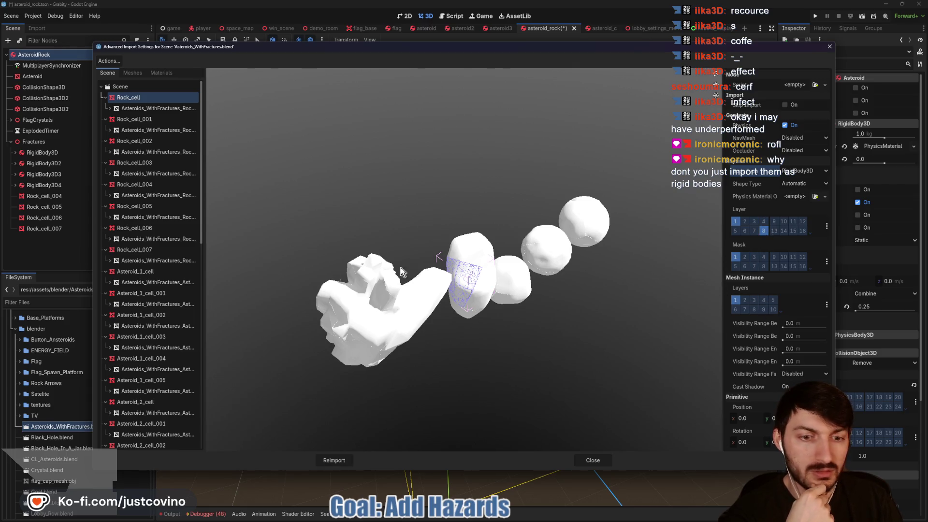
{"action": "left_click", "coordinate": [135, 120]}
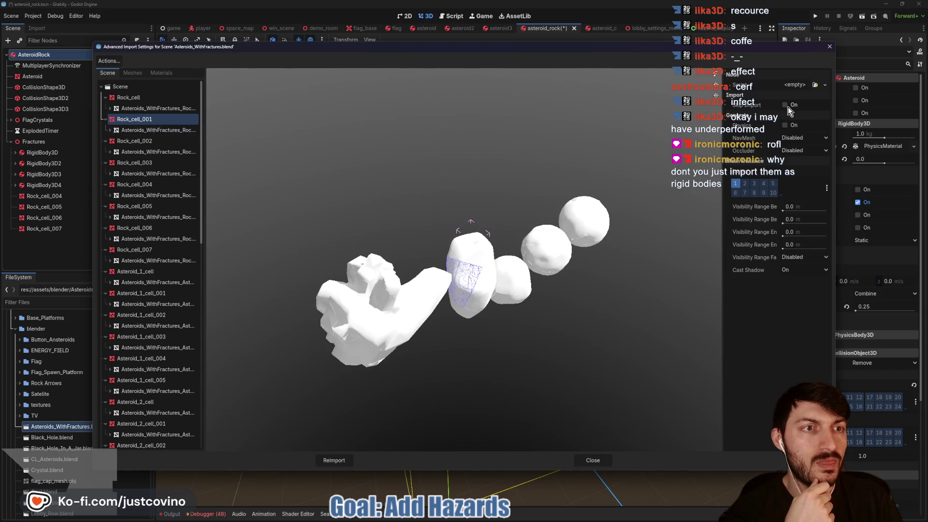
{"action": "left_click", "coordinate": [786, 125]}
{"action": "left_click", "coordinate": [802, 174]}
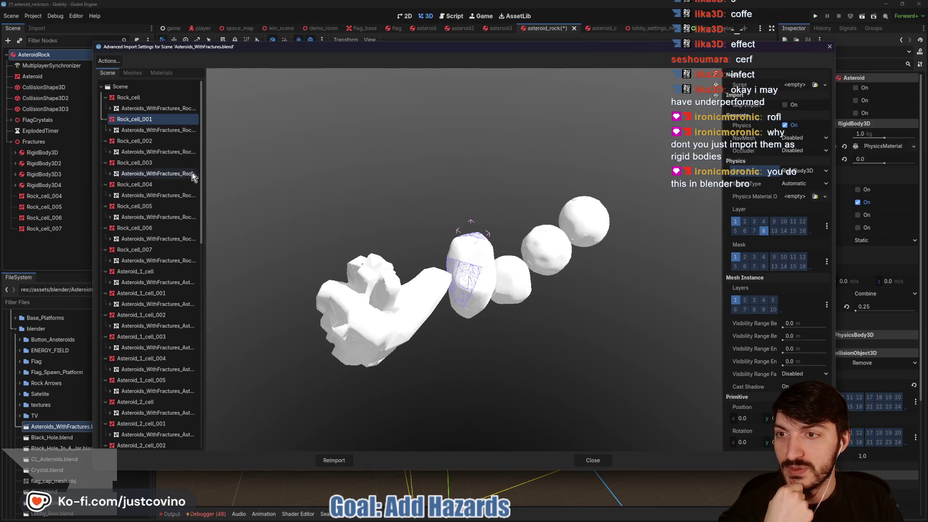
{"action": "left_click", "coordinate": [588, 458]}
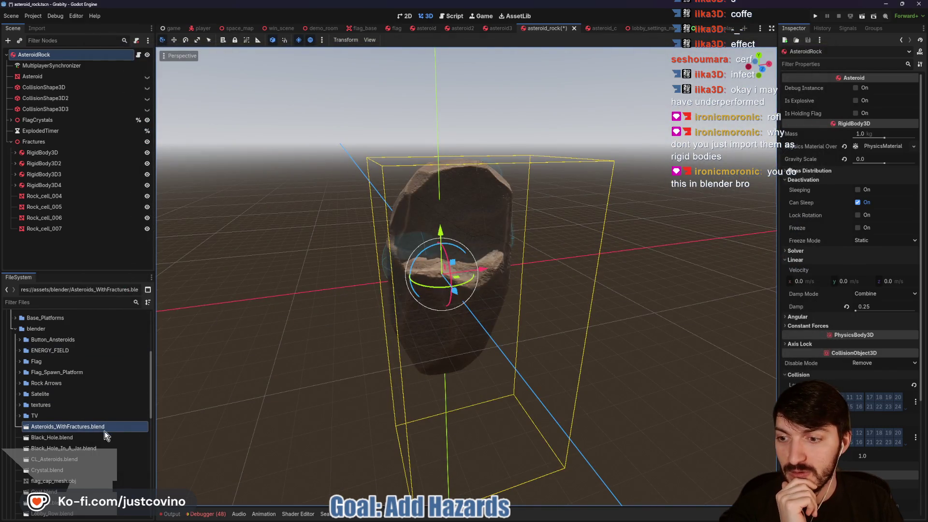
{"action": "left_click", "coordinate": [480, 516]}
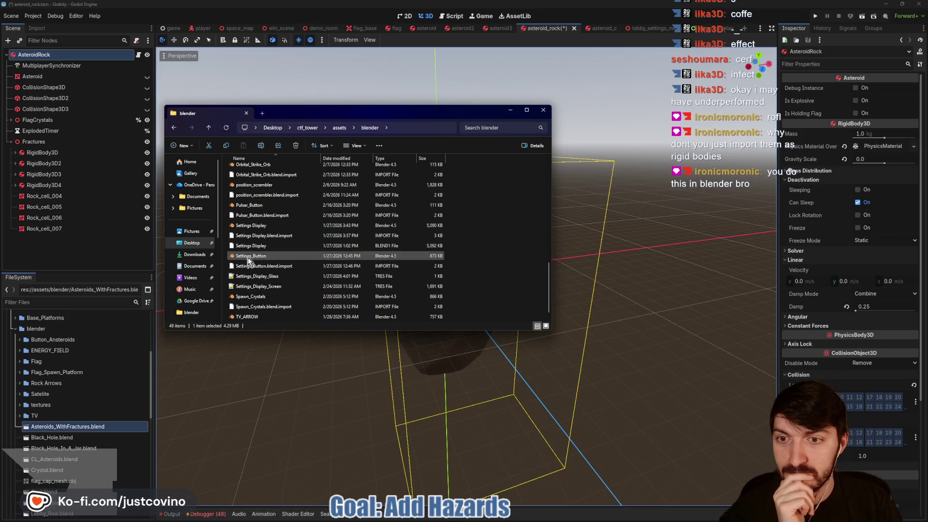
Step: Scroll to Asteroids_WithFractures.blend in the blender assets folder and open it in Blender
{"action": "scroll", "coordinate": [269, 290], "scroll_direction": "up", "scroll_amount": 3}
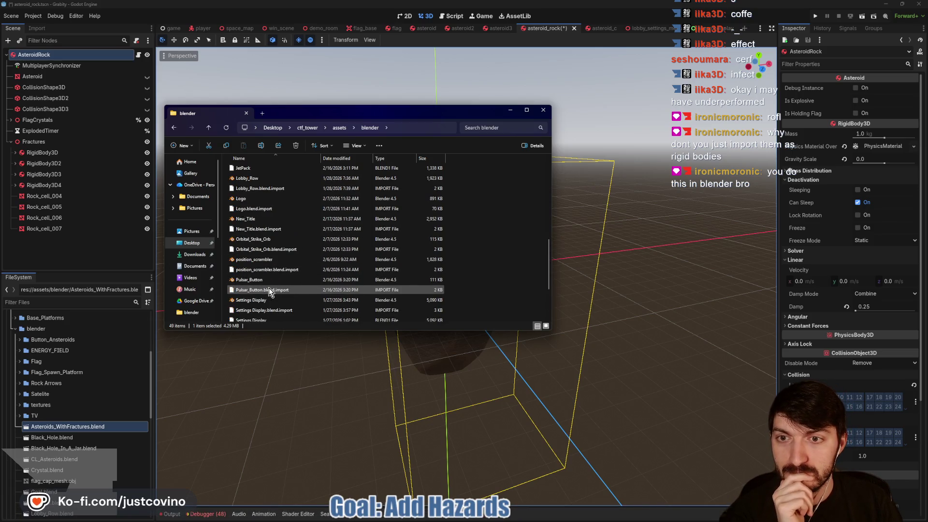
{"action": "scroll", "coordinate": [269, 289], "scroll_direction": "up", "scroll_amount": 3}
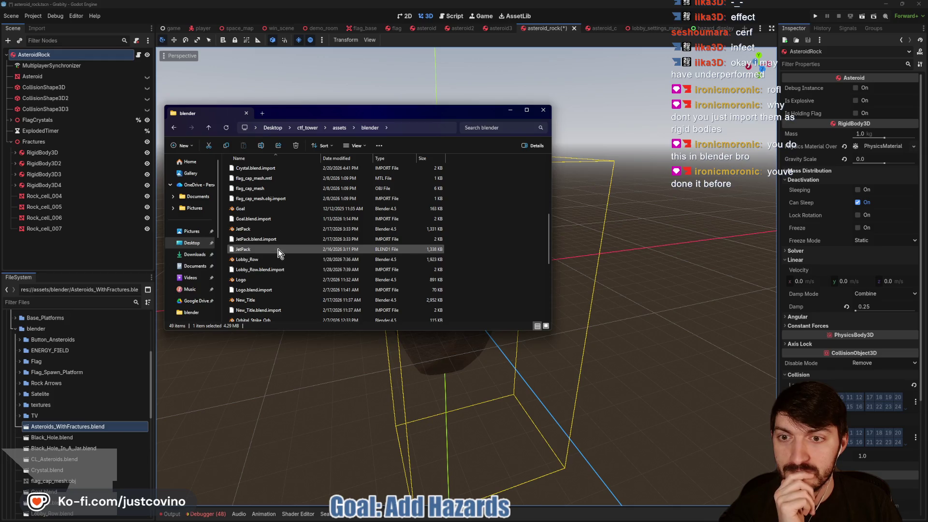
{"action": "scroll", "coordinate": [278, 252], "scroll_direction": "up", "scroll_amount": 4}
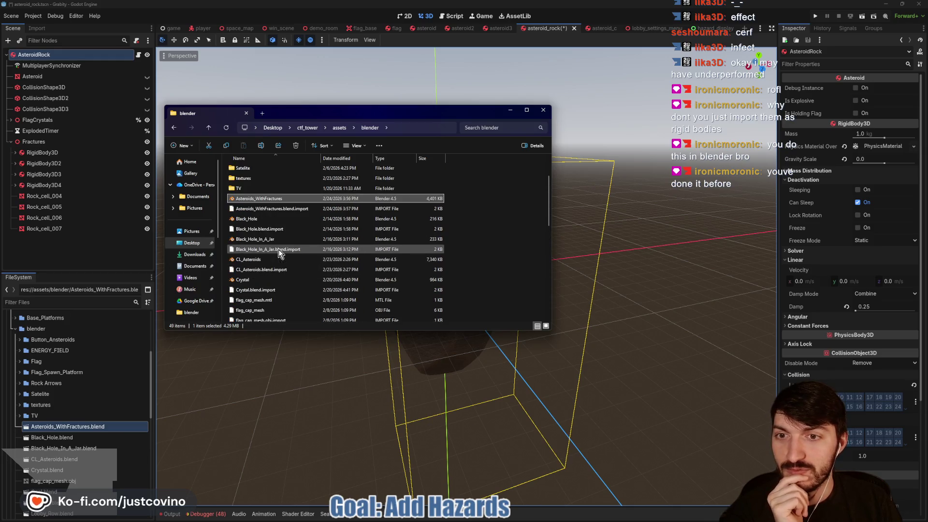
{"action": "double_click", "coordinate": [276, 200]}
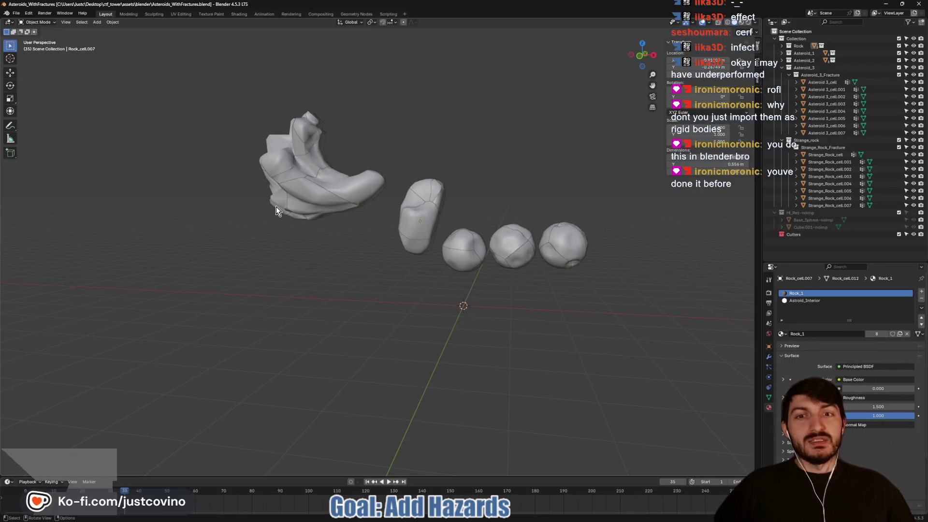
Step: Select the Rock_cell pieces, try lowering them in Edit Mode, undo, and return to Object Mode
{"action": "left_click_drag", "start_coordinate": [208, 85], "coordinate": [685, 327]}
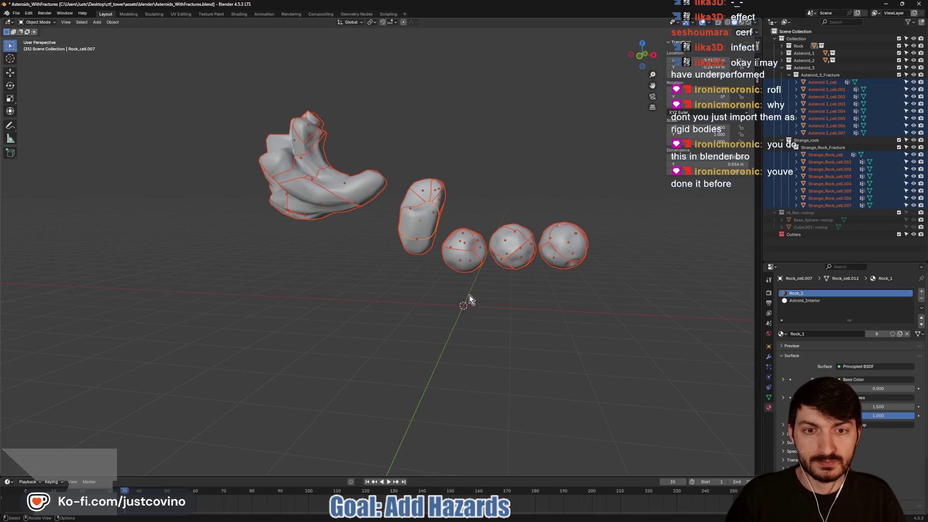
{"action": "key", "text": "Tab"}
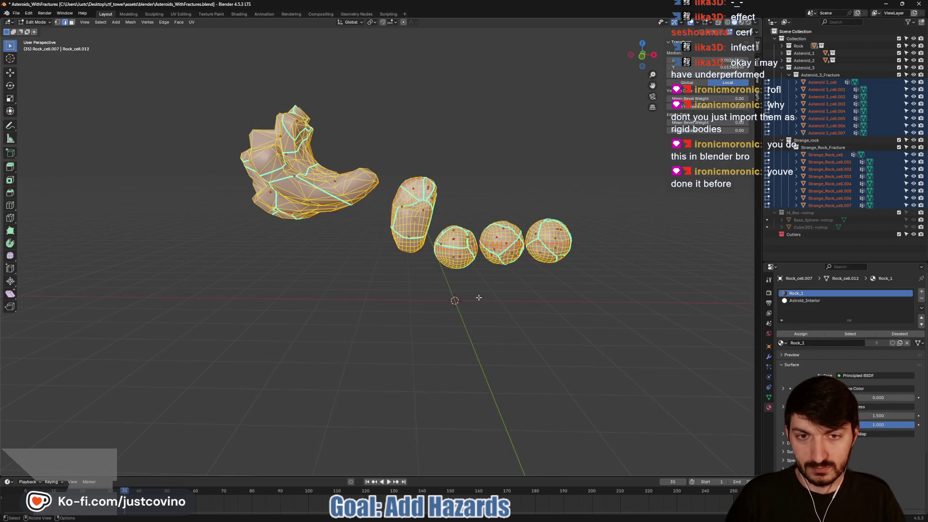
{"action": "key", "text": "g"}
{"action": "key", "text": "z"}
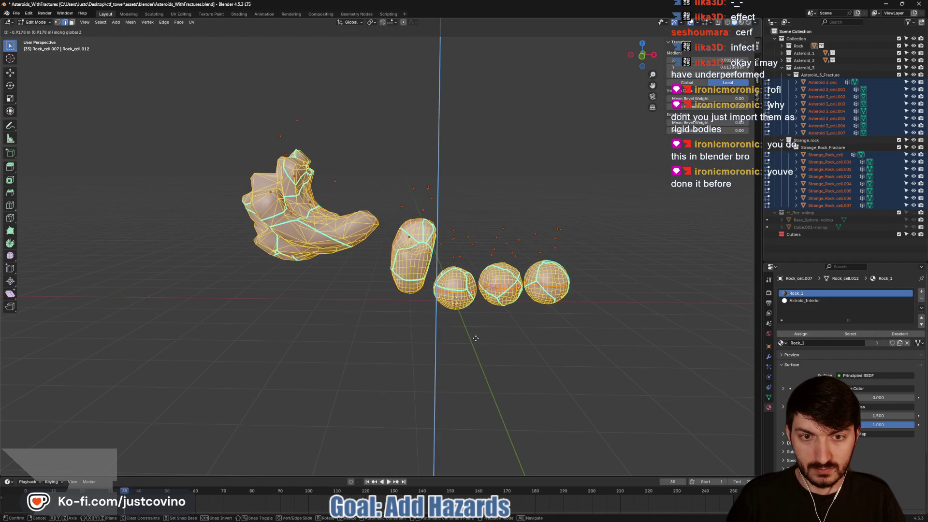
{"action": "left_click", "coordinate": [554, 336]}
{"action": "mouse_move", "coordinate": [554, 336]}
{"action": "left_mouse_down"}
{"action": "mouse_move", "coordinate": [537, 348]}
{"action": "mouse_move", "coordinate": [545, 329]}
{"action": "left_mouse_up"}
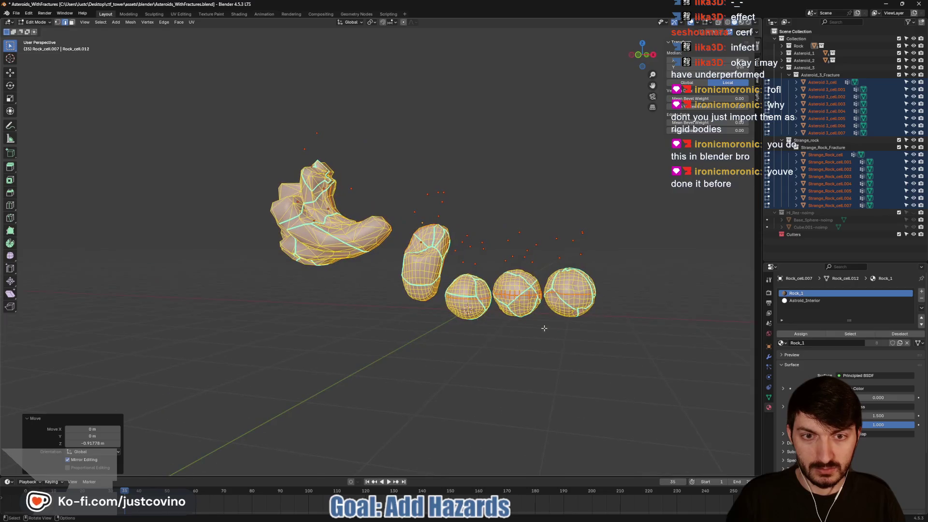
{"action": "key", "text": "ctrl+z"}
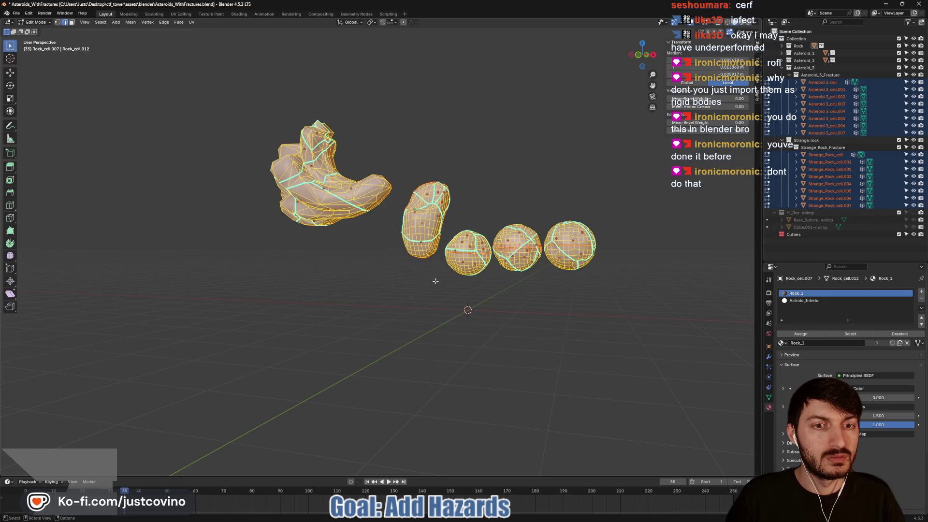
{"action": "key", "text": "Tab"}
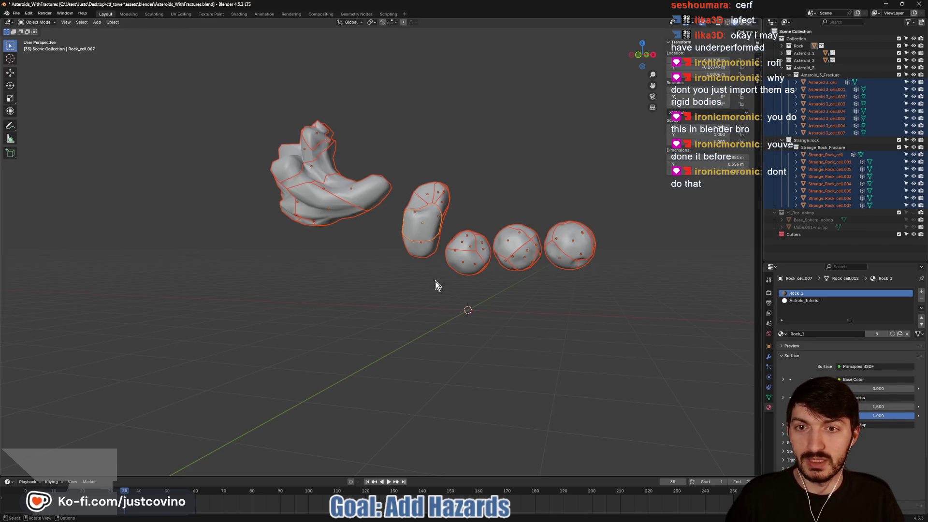
Step: Make Asteroid_3_Fracture the active collection and keep the viewport in solid shading
{"action": "mouse_move", "coordinate": [436, 281]}
{"action": "left_mouse_down"}
{"action": "mouse_move", "coordinate": [431, 311]}
{"action": "mouse_move", "coordinate": [365, 298]}
{"action": "left_mouse_up"}
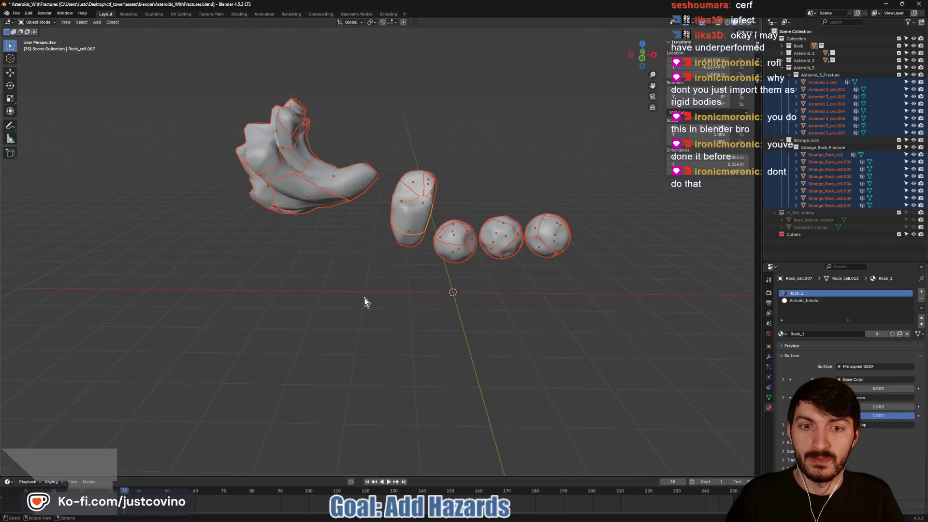
{"action": "left_click", "coordinate": [828, 76]}
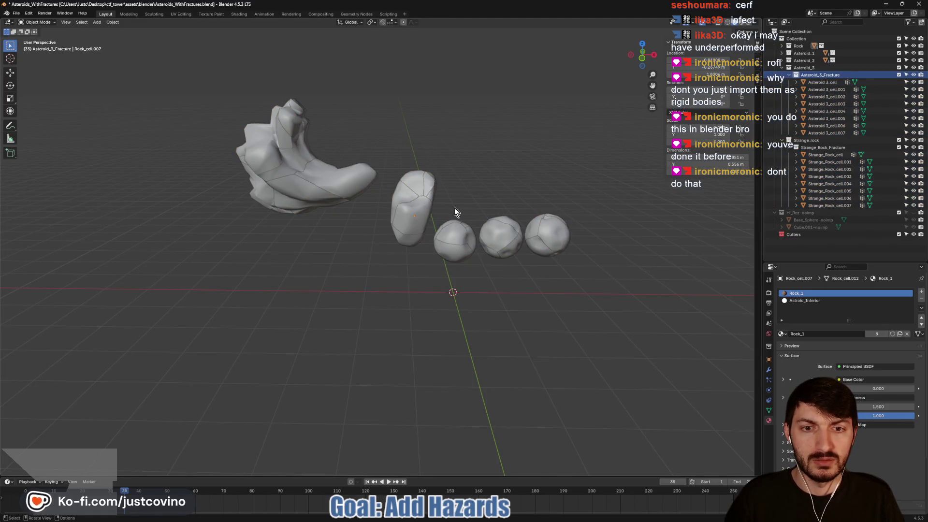
{"action": "key", "text": "z"}
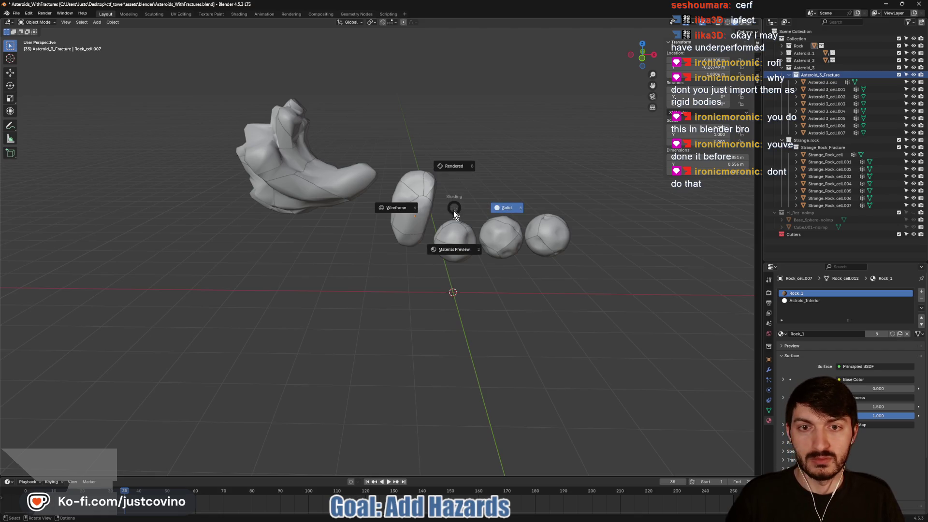
{"action": "left_click", "coordinate": [500, 183]}
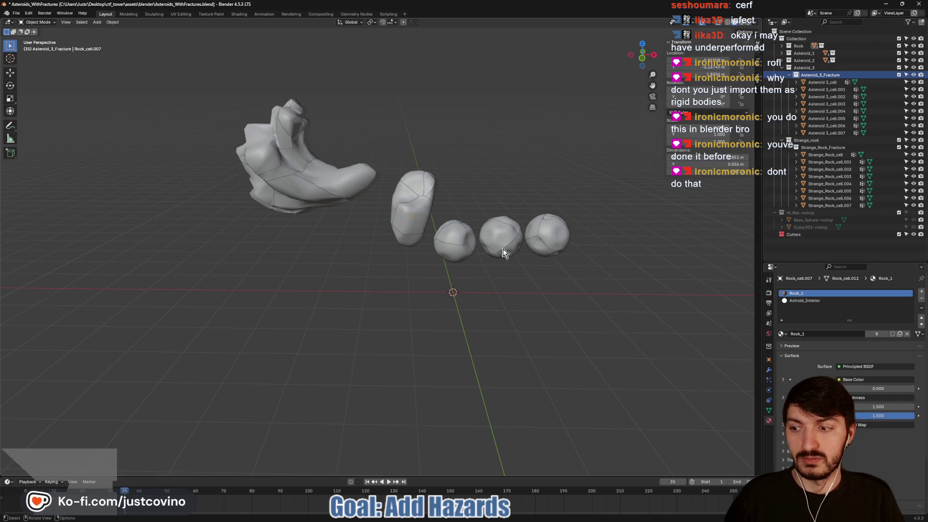
Step: Select all rock pieces and expand Asteroid_2, Asteroid_1 and Rock in the Outliner to list their cells
{"action": "key", "text": "a"}
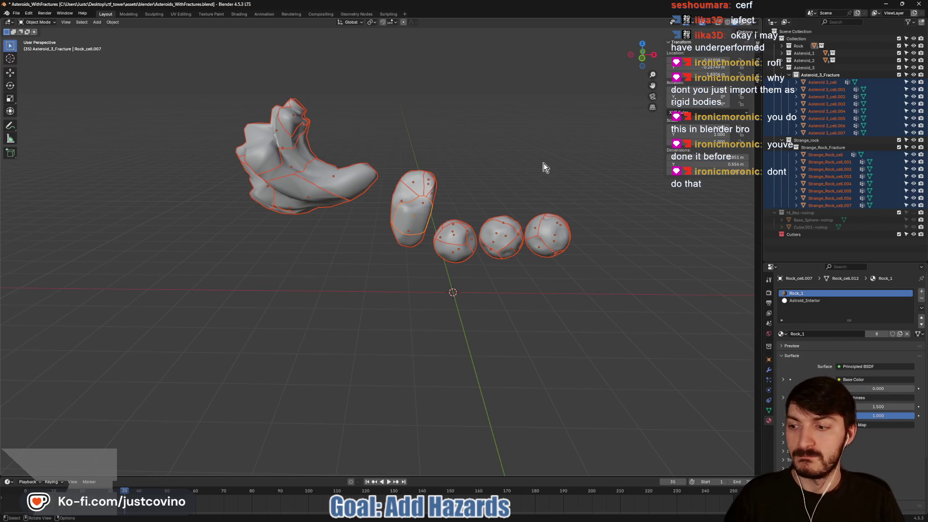
{"action": "mouse_move", "coordinate": [533, 163]}
{"action": "left_mouse_down"}
{"action": "mouse_move", "coordinate": [383, 179]}
{"action": "mouse_move", "coordinate": [564, 153]}
{"action": "mouse_move", "coordinate": [527, 157]}
{"action": "left_mouse_up"}
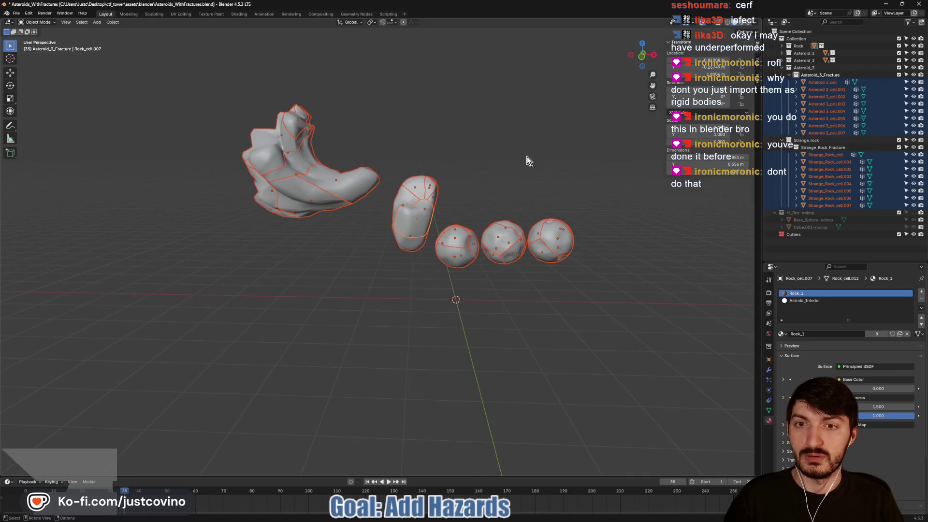
{"action": "left_click_drag", "start_coordinate": [445, 290], "coordinate": [464, 295]}
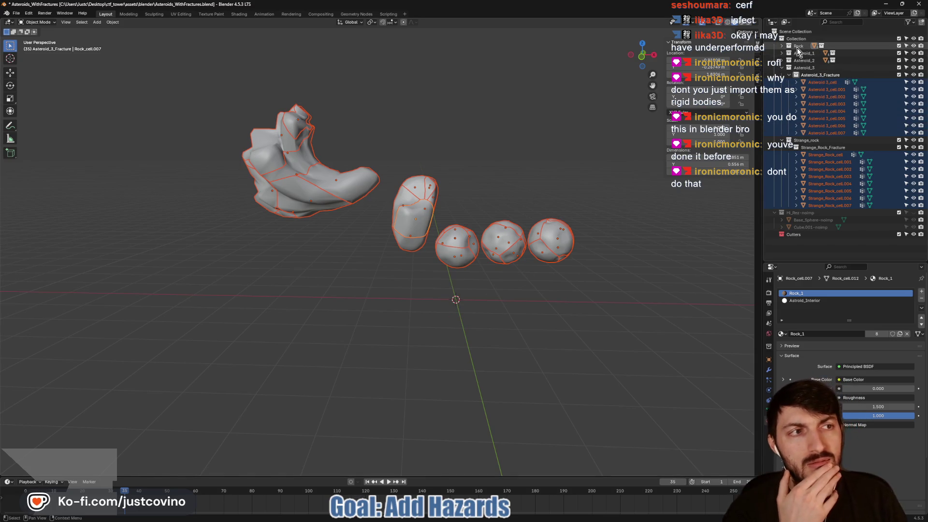
{"action": "left_click", "coordinate": [782, 60]}
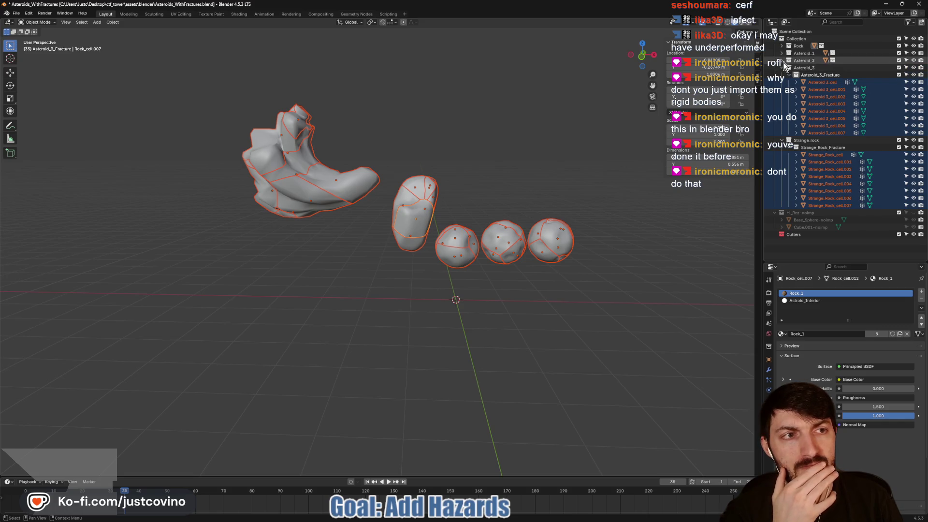
{"action": "left_click", "coordinate": [782, 53]}
{"action": "left_click", "coordinate": [782, 46]}
{"action": "scroll", "coordinate": [785, 202], "scroll_direction": "down", "scroll_amount": 5}
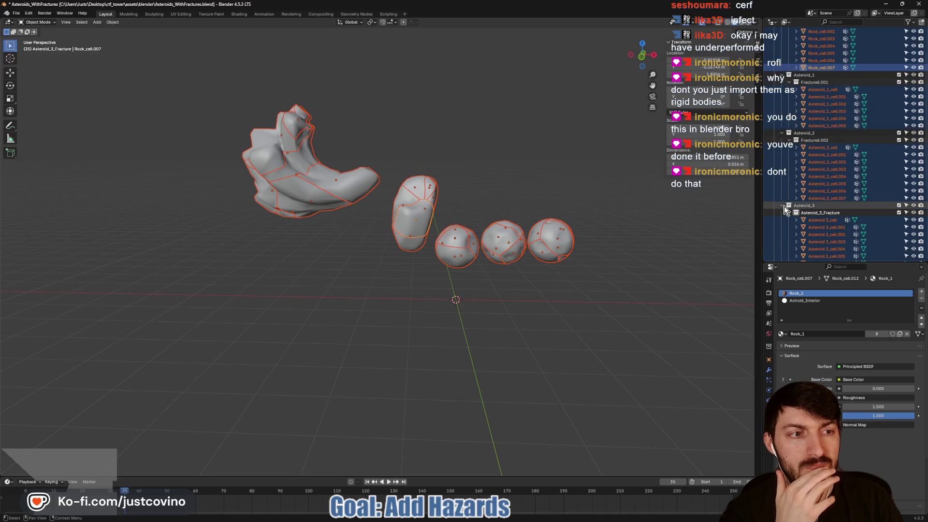
{"action": "scroll", "coordinate": [785, 216], "scroll_direction": "down", "scroll_amount": 8}
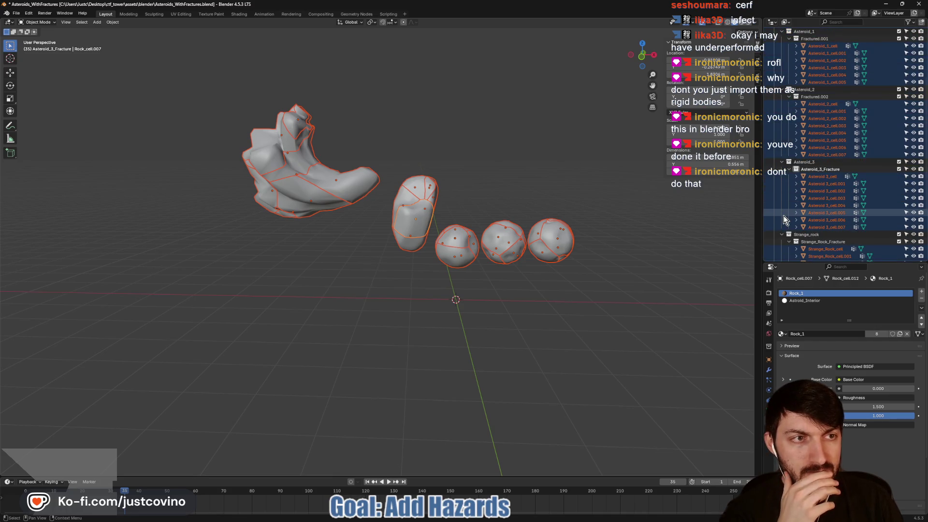
{"action": "scroll", "coordinate": [784, 214], "scroll_direction": "down", "scroll_amount": 1}
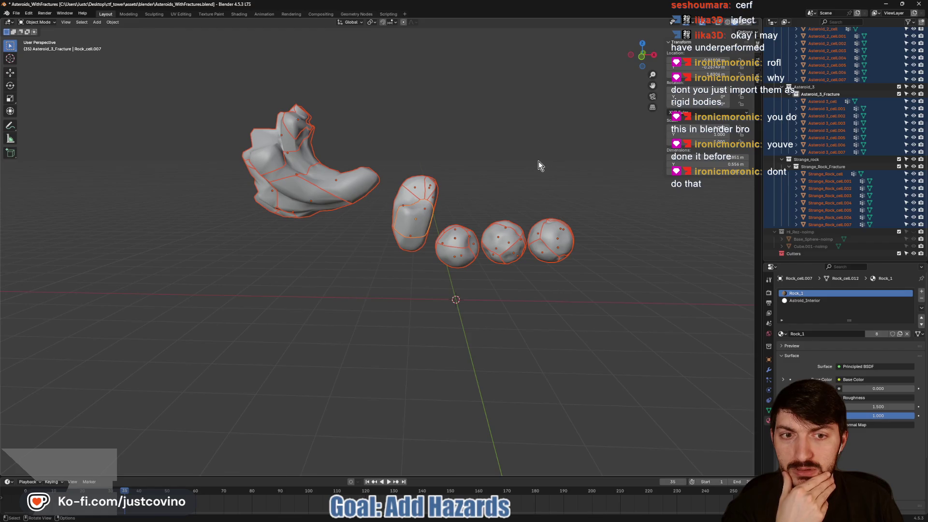
Step: Deselect all the rock pieces by clicking empty viewport space
{"action": "left_click_drag", "start_coordinate": [541, 161], "coordinate": [524, 159]}
{"action": "left_click", "coordinate": [546, 187]}
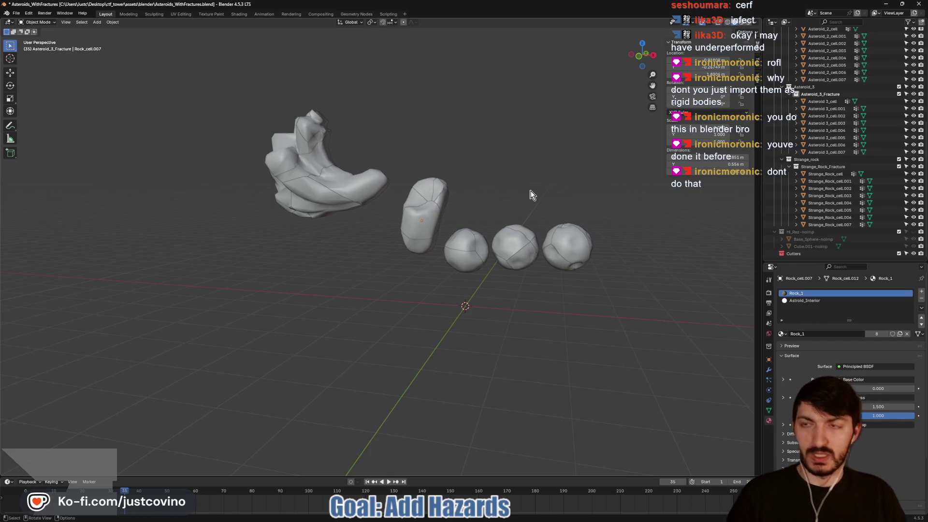
{"action": "scroll", "coordinate": [844, 129], "scroll_direction": "up", "scroll_amount": 8}
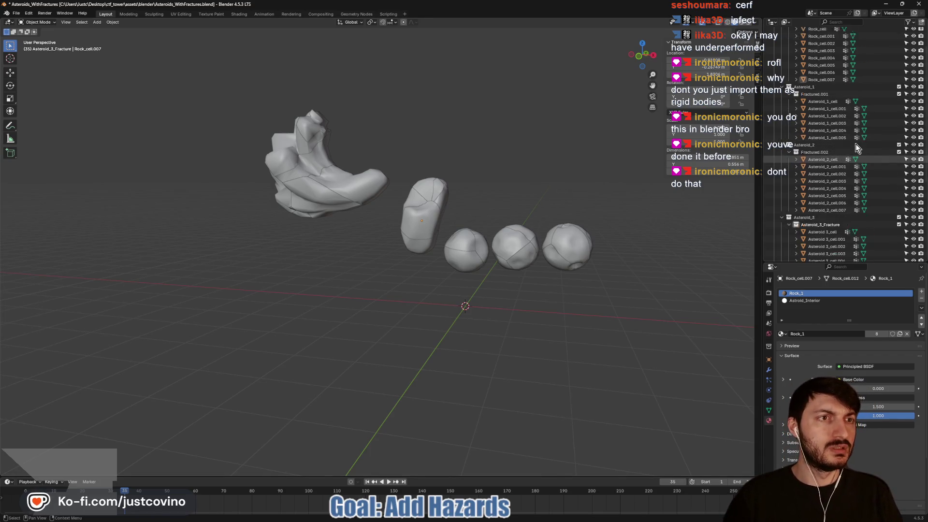
Step: Select Rock_cell through Rock_cell.007 and move the mesh along Z in Edit Mode
{"action": "left_click", "coordinate": [809, 47]}
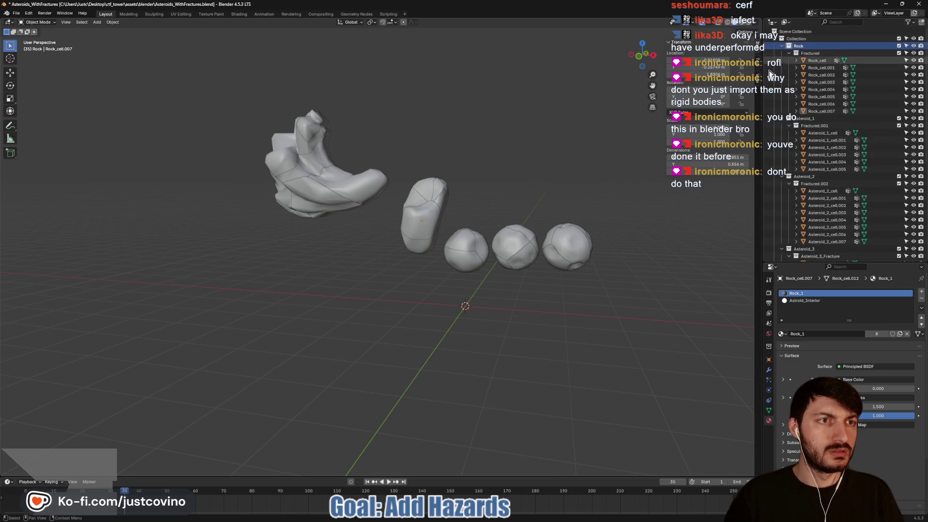
{"action": "left_click", "coordinate": [817, 61]}
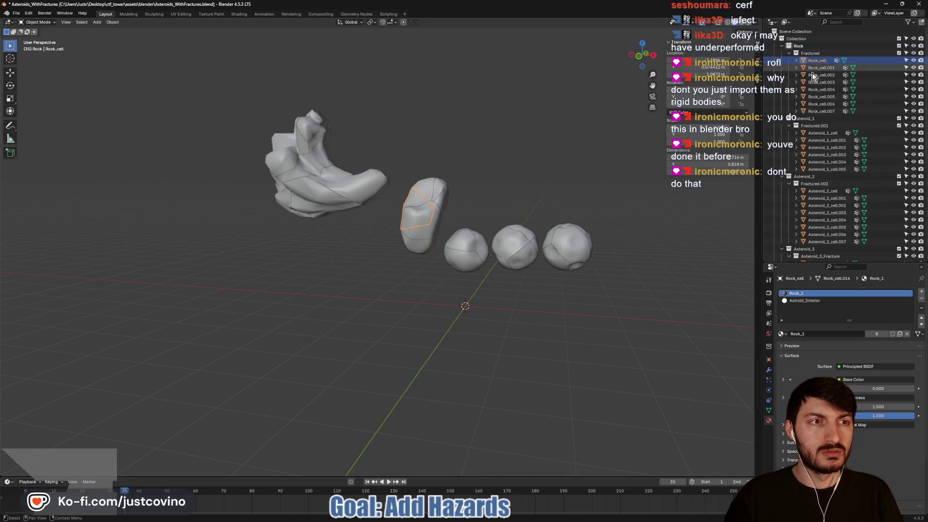
{"action": "left_click", "coordinate": [819, 112], "text": "shift"}
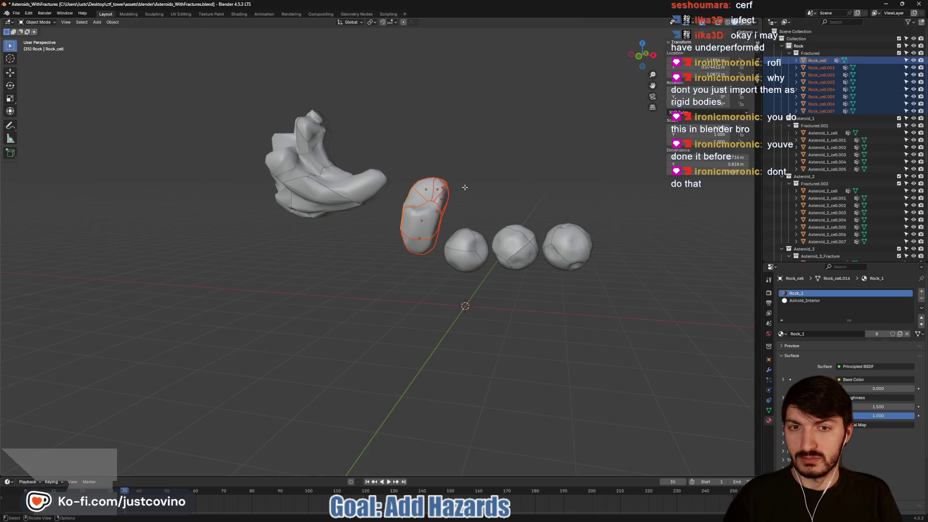
{"action": "key", "text": "Tab"}
{"action": "key", "text": "g"}
{"action": "key", "text": "z"}
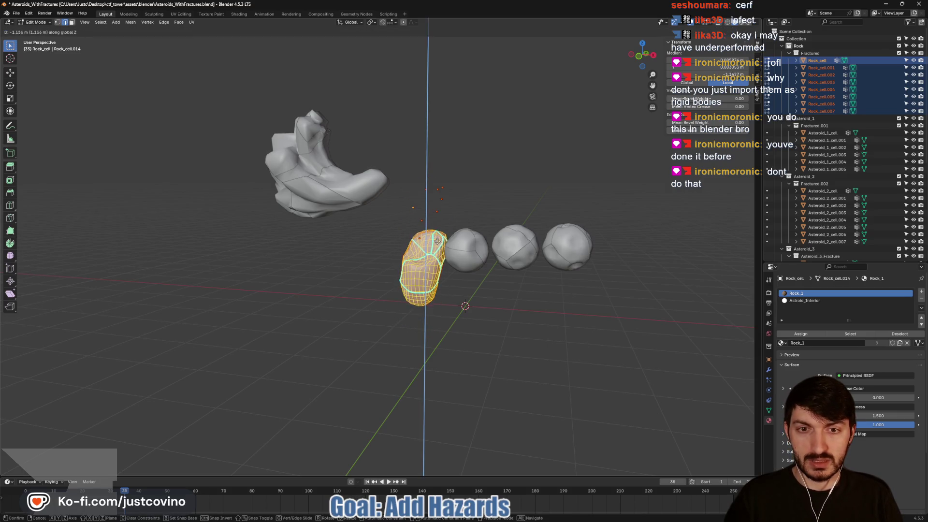
{"action": "left_click", "coordinate": [459, 202]}
{"action": "key", "text": "Tab"}
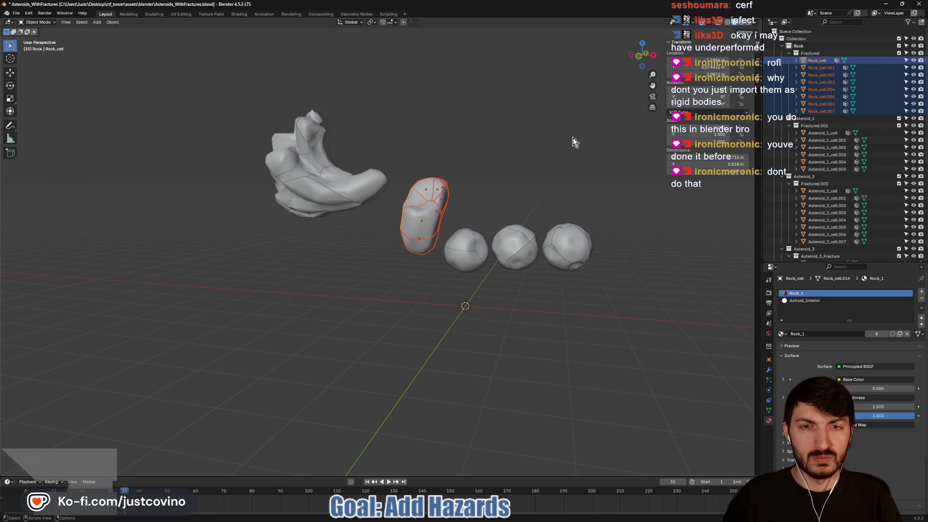
Step: Select all rock pieces and lower them 1.1545 m along the Z axis
{"action": "key", "text": "g"}
{"action": "key", "text": "z"}
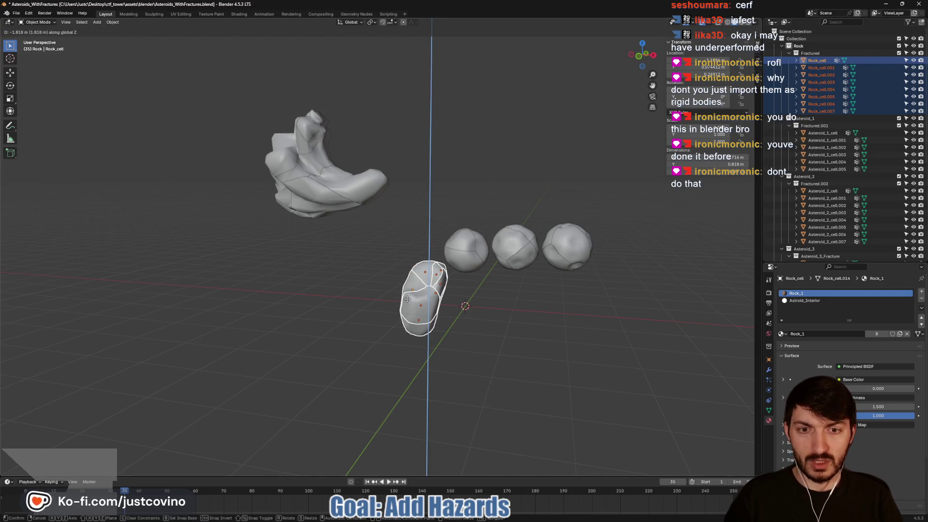
{"action": "right_click", "coordinate": [407, 300]}
{"action": "key", "text": "a"}
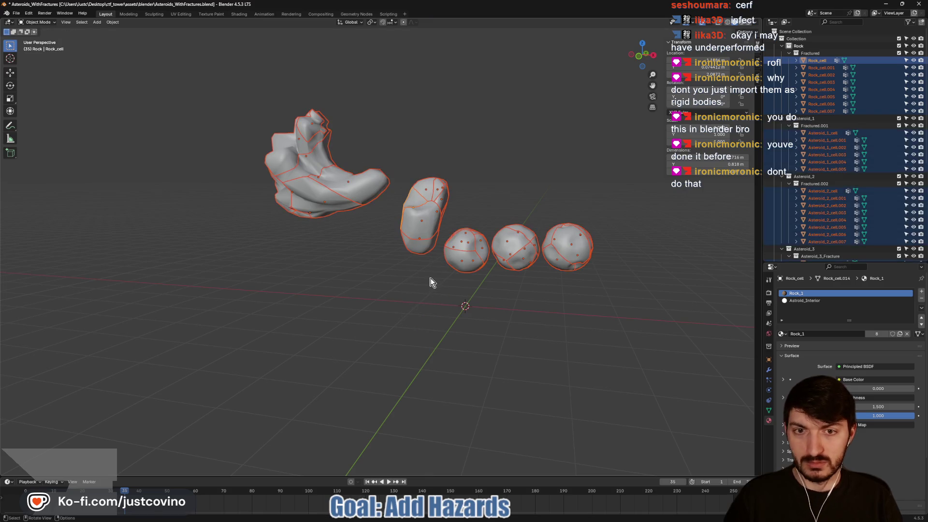
{"action": "key", "text": "g"}
{"action": "key", "text": "z"}
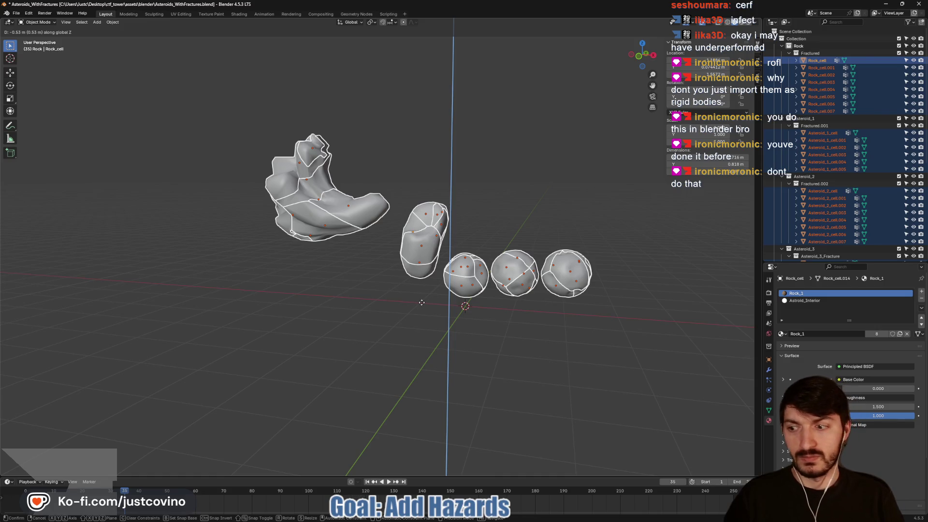
{"action": "left_click", "coordinate": [416, 332]}
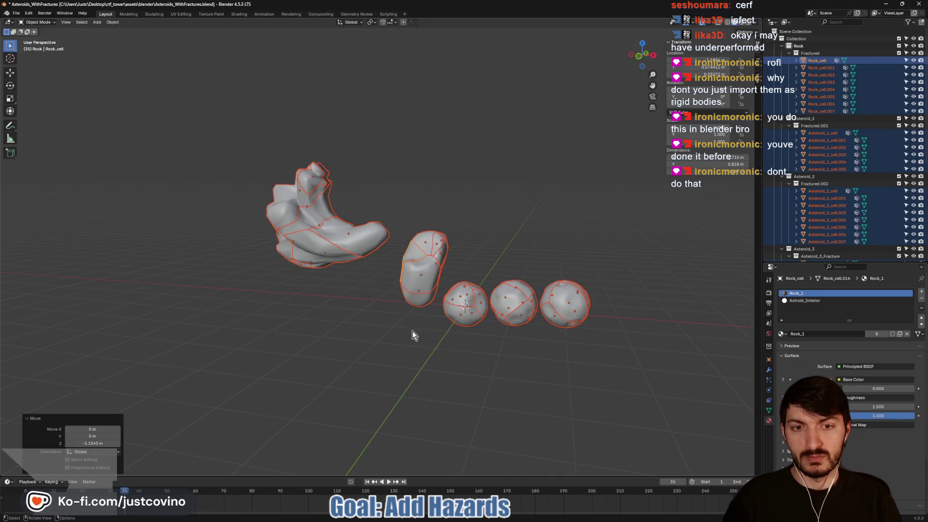
Step: Deselect everything and box-select the large curved rock piece
{"action": "mouse_move", "coordinate": [365, 323]}
{"action": "left_mouse_down"}
{"action": "mouse_move", "coordinate": [420, 336]}
{"action": "mouse_move", "coordinate": [446, 330]}
{"action": "mouse_move", "coordinate": [411, 344]}
{"action": "mouse_move", "coordinate": [476, 335]}
{"action": "mouse_move", "coordinate": [344, 315]}
{"action": "left_mouse_up"}
{"action": "left_click", "coordinate": [257, 217]}
{"action": "mouse_move", "coordinate": [205, 121]}
{"action": "left_mouse_down"}
{"action": "mouse_move", "coordinate": [381, 302]}
{"action": "mouse_move", "coordinate": [292, 325]}
{"action": "mouse_move", "coordinate": [378, 255]}
{"action": "left_mouse_up"}
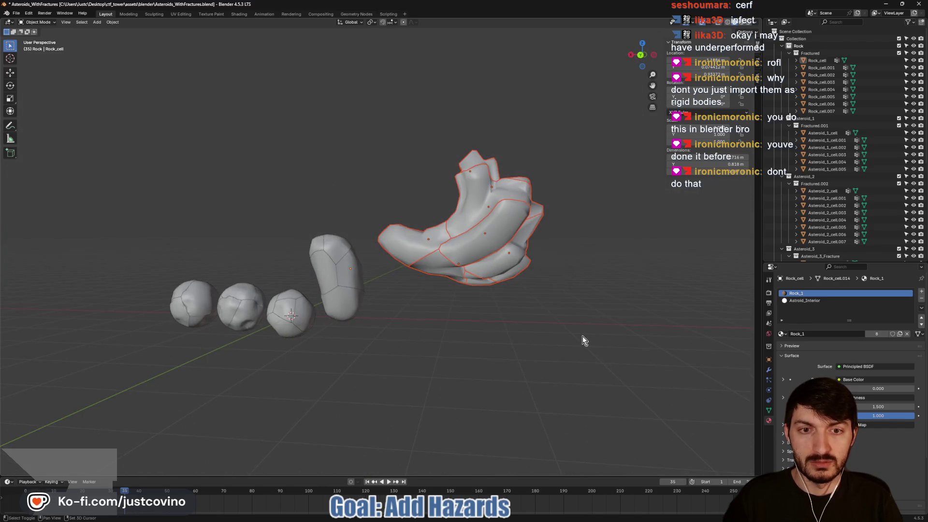
Step: Lower the large curved rock piece along the Z axis, then deselect everything
{"action": "mouse_move", "coordinate": [453, 330]}
{"action": "left_mouse_down"}
{"action": "mouse_move", "coordinate": [656, 346]}
{"action": "mouse_move", "coordinate": [631, 335]}
{"action": "left_mouse_up"}
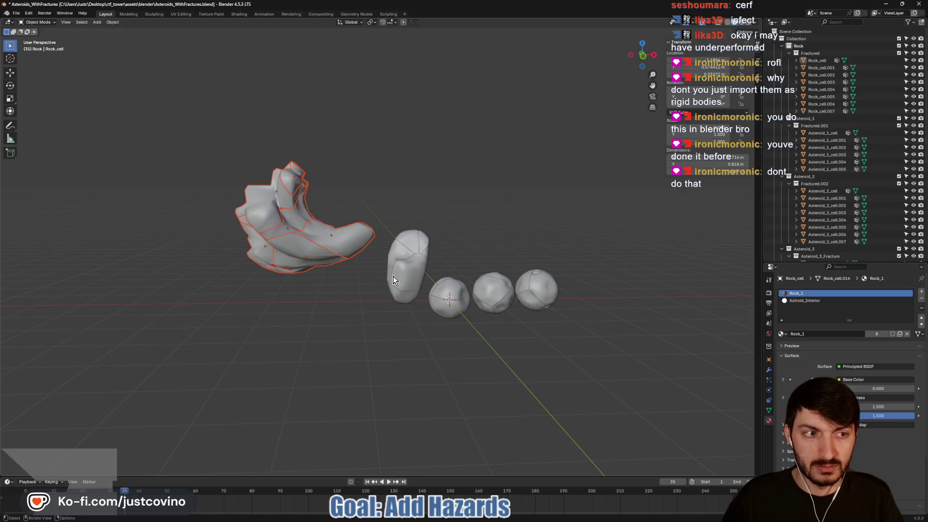
{"action": "scroll", "coordinate": [849, 178], "scroll_direction": "down", "scroll_amount": 10}
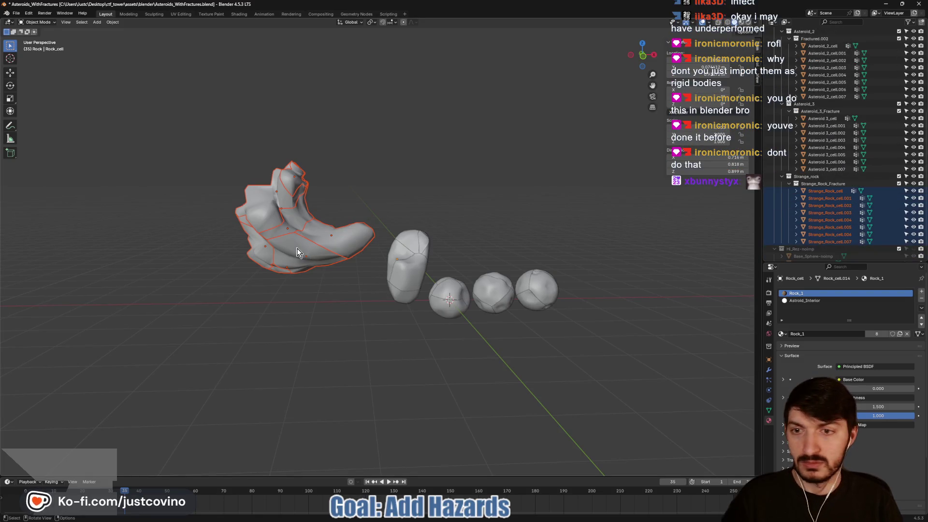
{"action": "key", "text": "g"}
{"action": "key", "text": "z"}
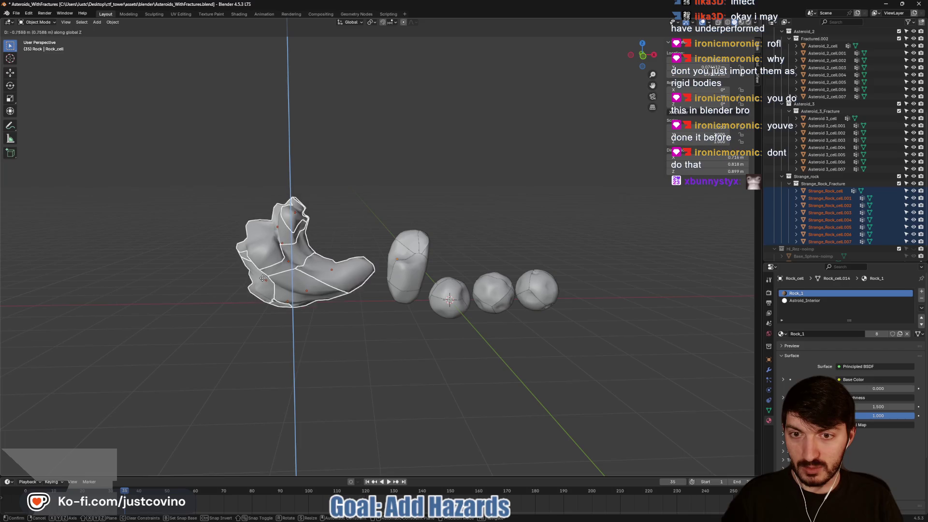
{"action": "left_click", "coordinate": [264, 302]}
{"action": "mouse_move", "coordinate": [427, 330]}
{"action": "left_mouse_down"}
{"action": "mouse_move", "coordinate": [401, 321]}
{"action": "mouse_move", "coordinate": [455, 164]}
{"action": "left_mouse_up"}
{"action": "left_click", "coordinate": [398, 213]}
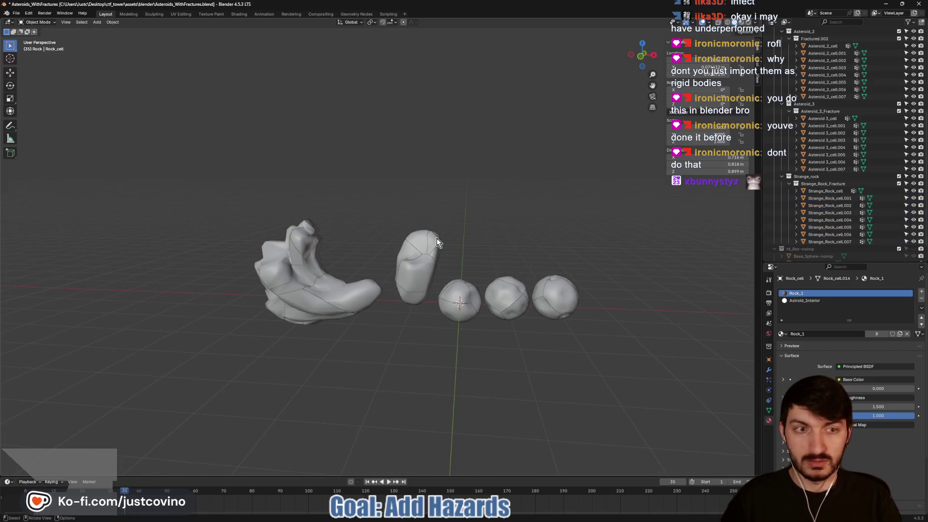
{"action": "scroll", "coordinate": [834, 190], "scroll_direction": "up", "scroll_amount": 10}
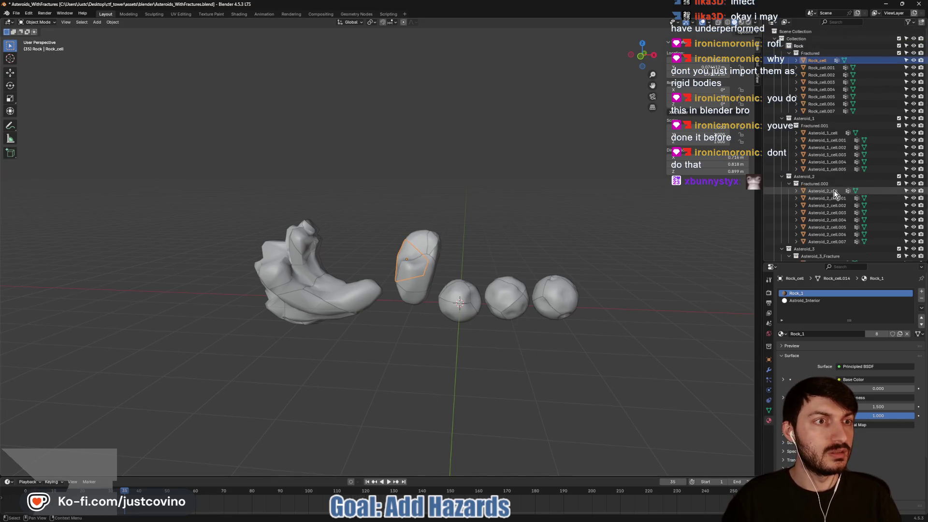
Step: Lower the remaining Rock_cell pieces 0.687 m along Z, then clear the selection
{"action": "left_click", "coordinate": [827, 112], "text": "shift"}
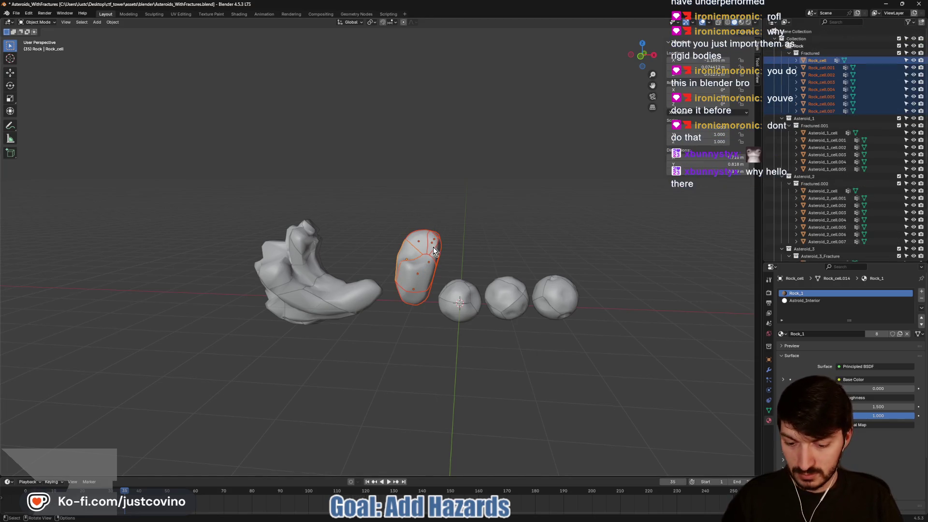
{"action": "key", "text": "g"}
{"action": "key", "text": "z"}
{"action": "left_click", "coordinate": [425, 277]}
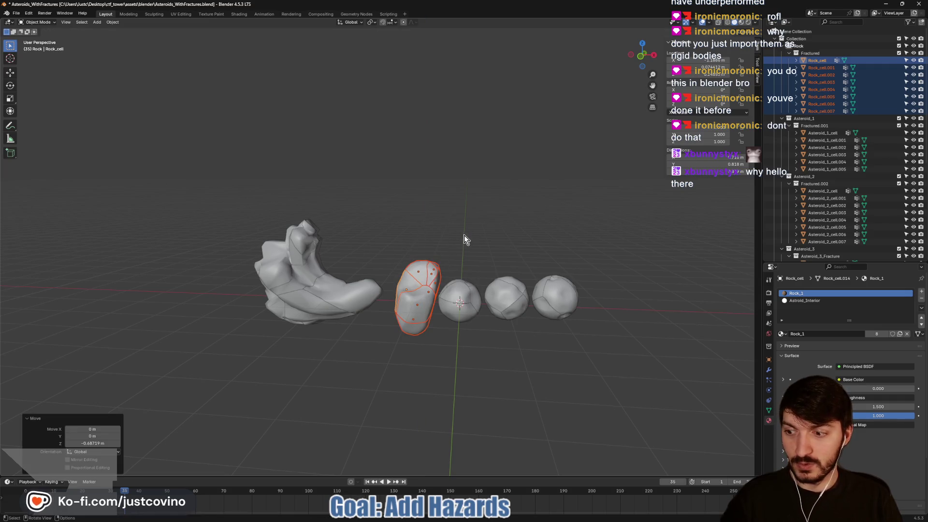
{"action": "mouse_move", "coordinate": [493, 239]}
{"action": "left_mouse_down"}
{"action": "mouse_move", "coordinate": [501, 211]}
{"action": "mouse_move", "coordinate": [443, 228]}
{"action": "mouse_move", "coordinate": [518, 224]}
{"action": "mouse_move", "coordinate": [479, 224]}
{"action": "mouse_move", "coordinate": [488, 228]}
{"action": "left_mouse_up"}
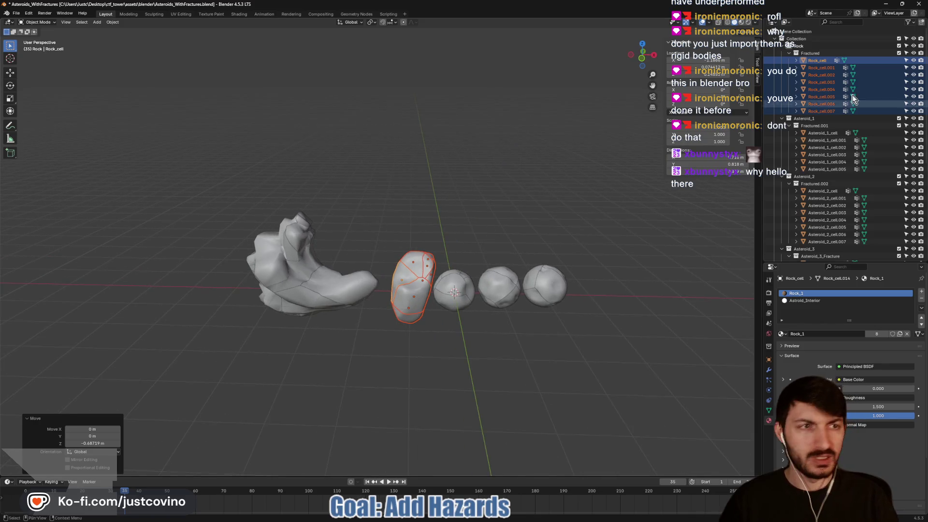
{"action": "left_click", "coordinate": [830, 62]}
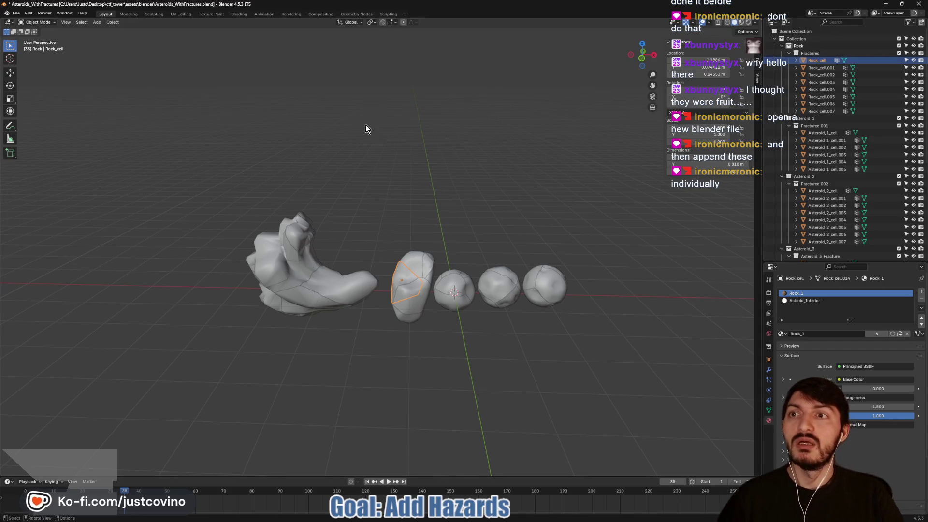
{"action": "left_click", "coordinate": [383, 124]}
Step: Start a new General scene without saving and delete its default cube, camera and light
{"action": "left_click", "coordinate": [15, 14]}
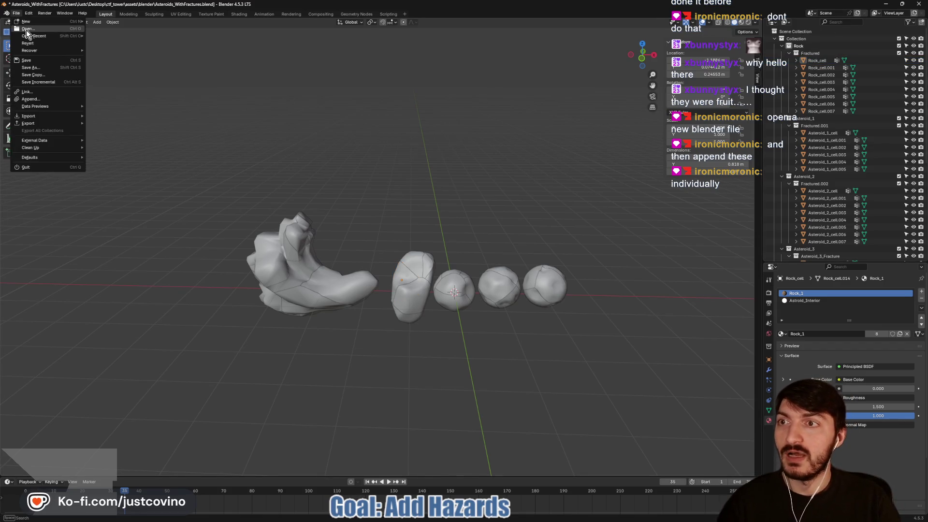
{"action": "left_click", "coordinate": [27, 30]}
{"action": "left_click", "coordinate": [530, 277]}
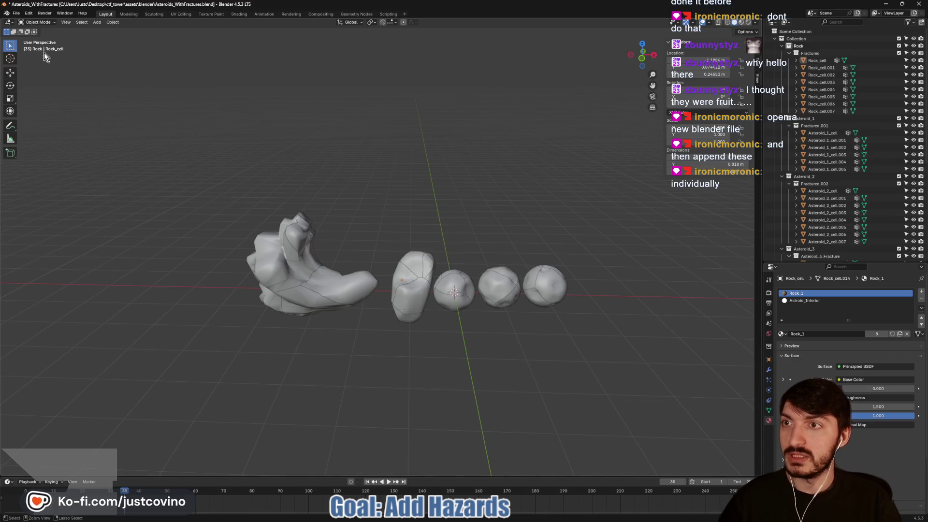
{"action": "left_click", "coordinate": [16, 13]}
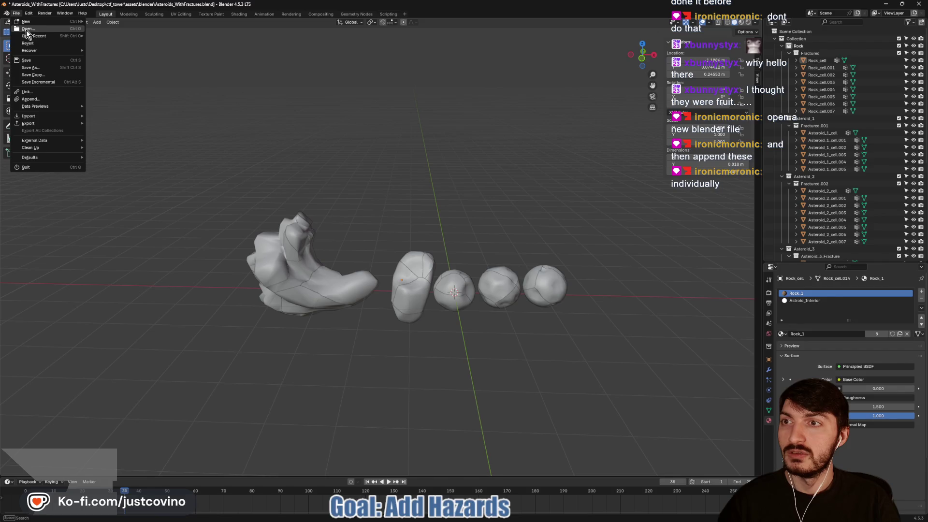
{"action": "mouse_move", "coordinate": [25, 21]}
{"action": "left_click", "coordinate": [104, 21]}
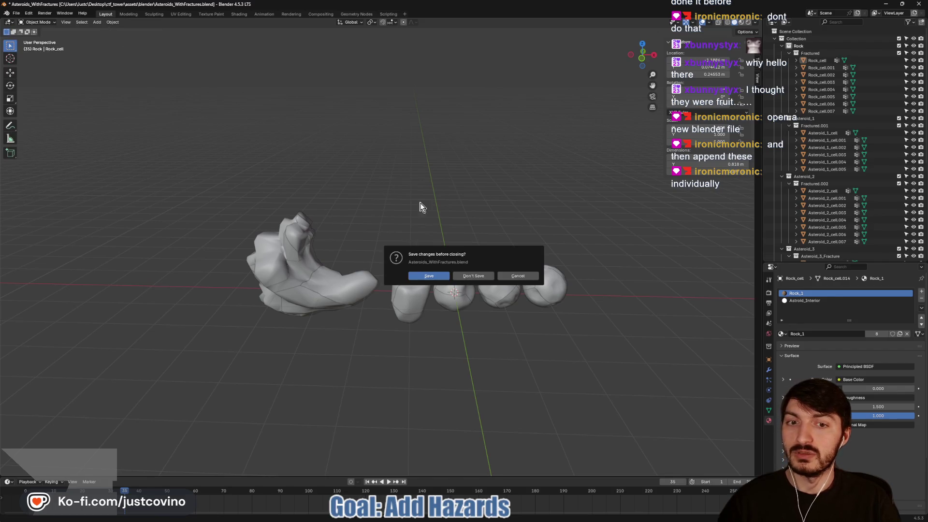
{"action": "left_click", "coordinate": [473, 276]}
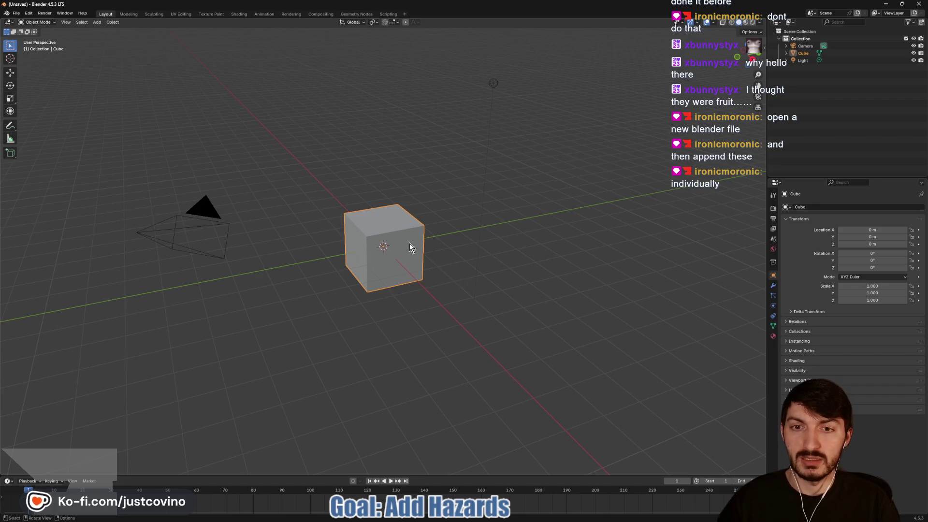
{"action": "key", "text": "a"}
{"action": "key", "text": "x"}
{"action": "left_click", "coordinate": [447, 260]}
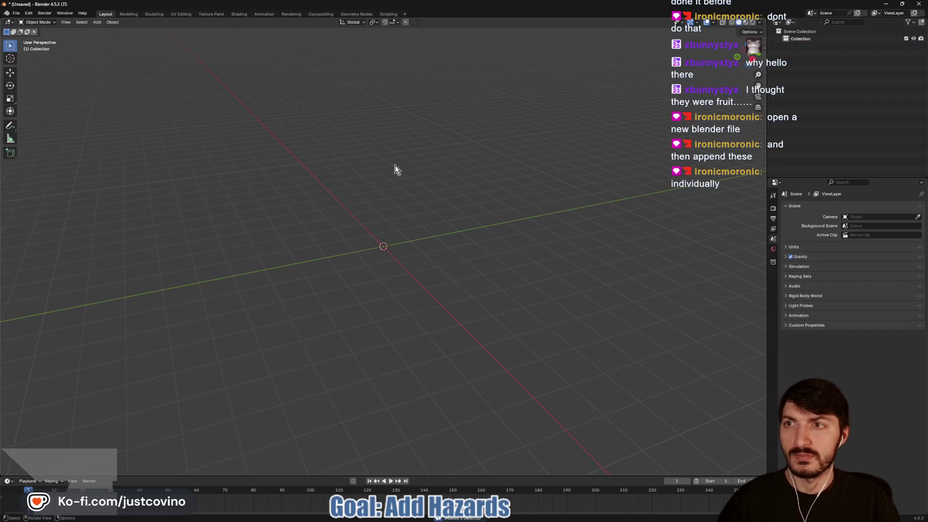
Step: Open Asteroids_WithFractures.blend from the blender assets folder in a second Blender window
{"action": "mouse_move", "coordinate": [522, 520]}
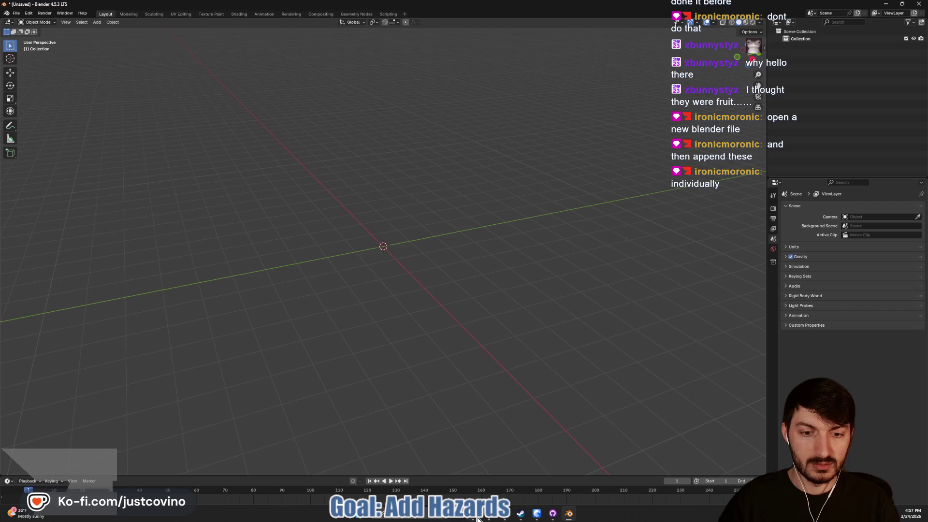
{"action": "left_click", "coordinate": [479, 519]}
{"action": "left_click", "coordinate": [269, 198]}
{"action": "double_click", "coordinate": [270, 198]}
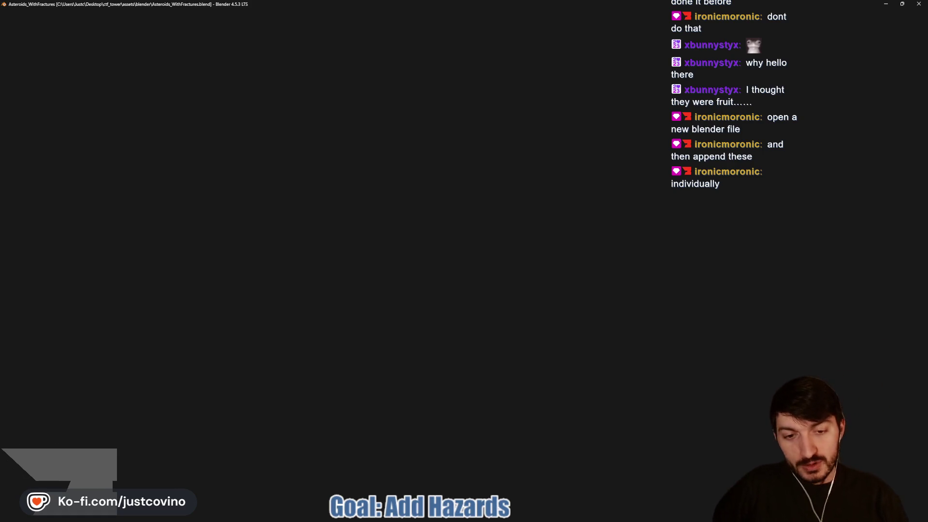
Step: In Godot's asteroid_rock scene, hide the Fractures pieces and show the Asteroid node again, then return to Blender
{"action": "mouse_move", "coordinate": [503, 519]}
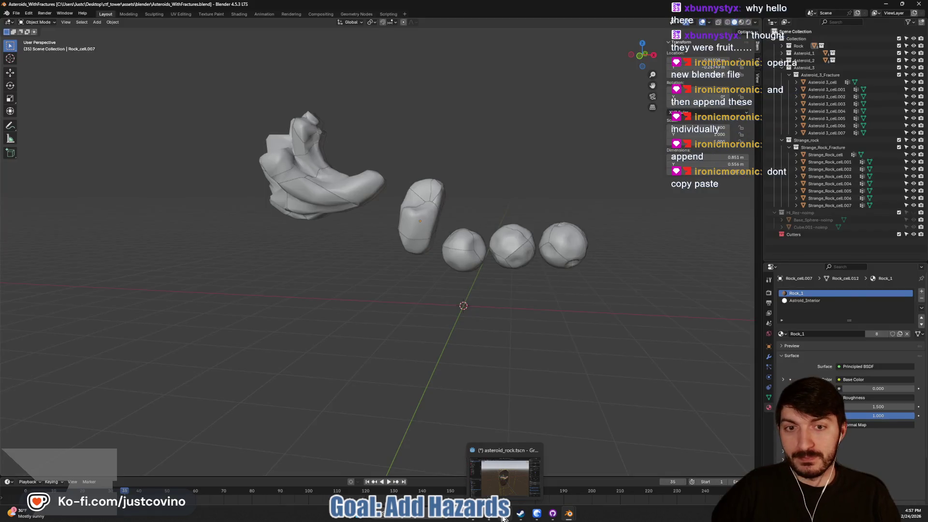
{"action": "left_click", "coordinate": [503, 518]}
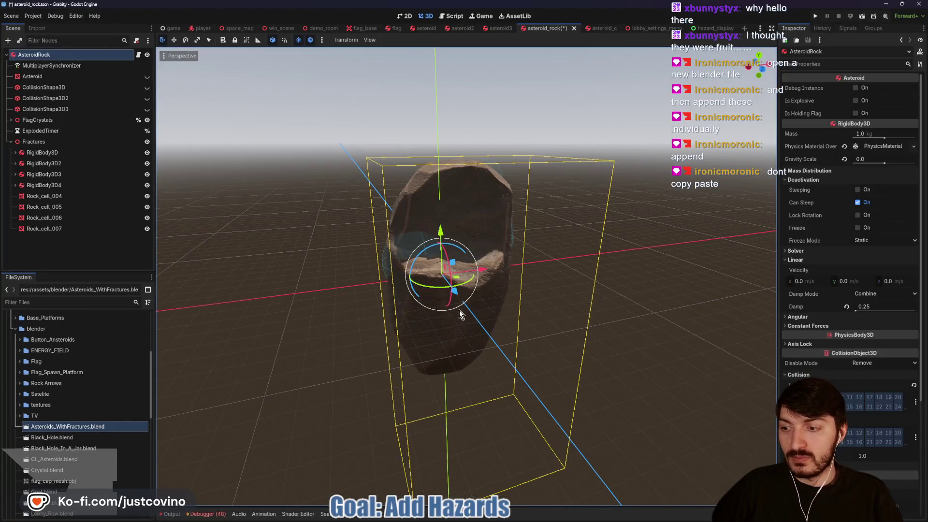
{"action": "mouse_move", "coordinate": [294, 312]}
{"action": "left_mouse_down"}
{"action": "mouse_move", "coordinate": [369, 313]}
{"action": "mouse_move", "coordinate": [346, 320]}
{"action": "mouse_move", "coordinate": [529, 341]}
{"action": "mouse_move", "coordinate": [443, 327]}
{"action": "mouse_move", "coordinate": [321, 326]}
{"action": "mouse_move", "coordinate": [556, 326]}
{"action": "mouse_move", "coordinate": [450, 323]}
{"action": "left_mouse_up"}
{"action": "scroll", "coordinate": [346, 318], "scroll_direction": "down", "scroll_amount": 3}
{"action": "scroll", "coordinate": [454, 318], "scroll_direction": "up", "scroll_amount": 5}
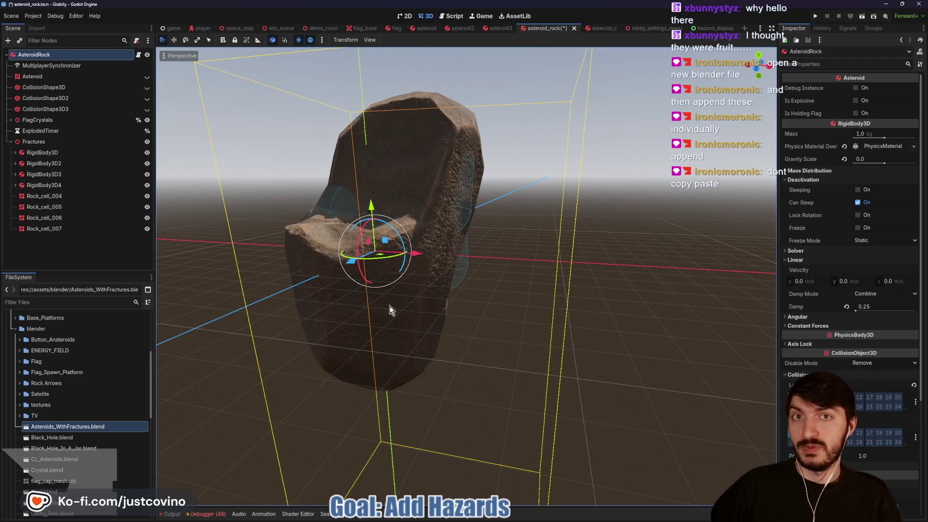
{"action": "scroll", "coordinate": [391, 338], "scroll_direction": "down", "scroll_amount": 5}
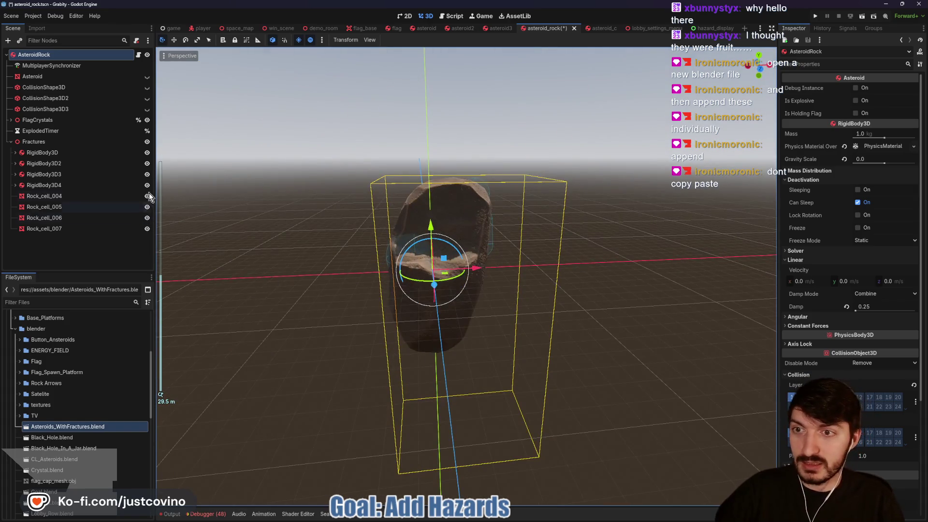
{"action": "left_click", "coordinate": [147, 142]}
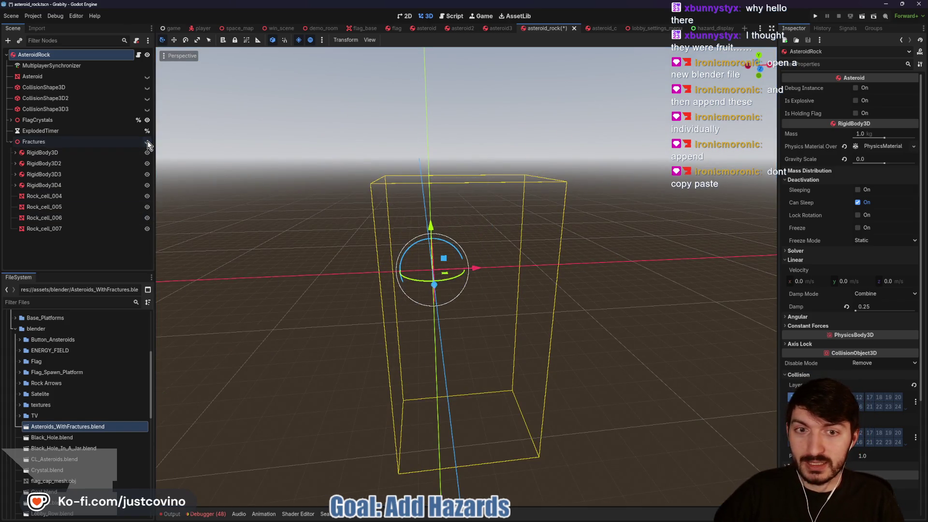
{"action": "left_click", "coordinate": [147, 77]}
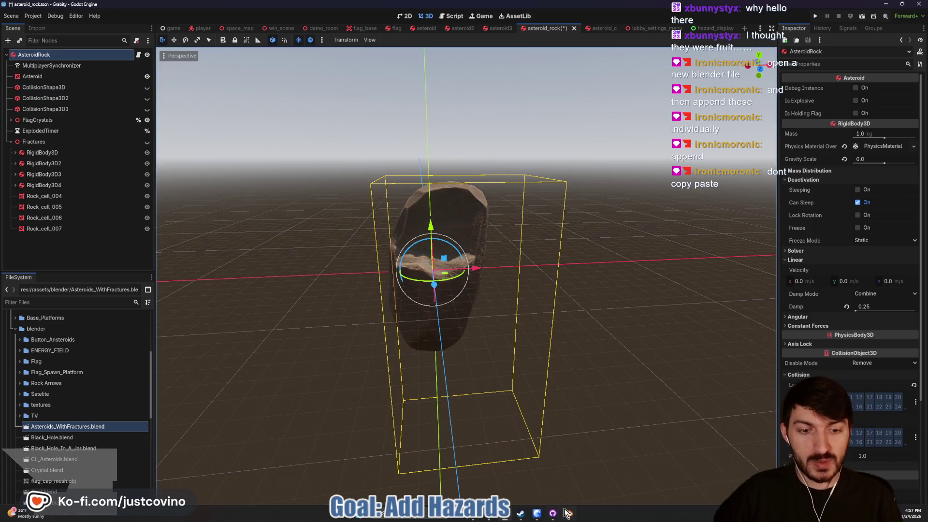
{"action": "mouse_move", "coordinate": [568, 513]}
{"action": "left_click", "coordinate": [589, 491]}
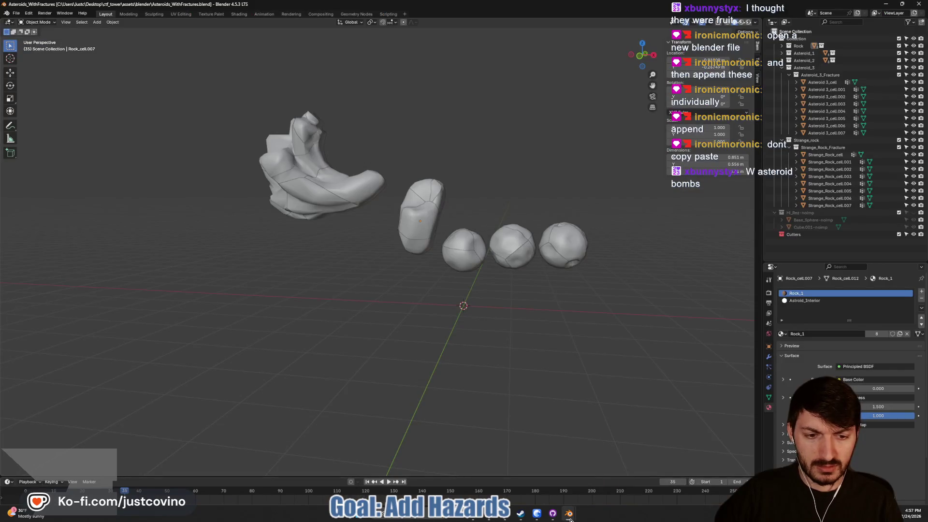
Step: In the empty scene, Append from Desktop/ctf_tower/assets/blender/Asteroids_WithFractures.blend
{"action": "left_click", "coordinate": [607, 470]}
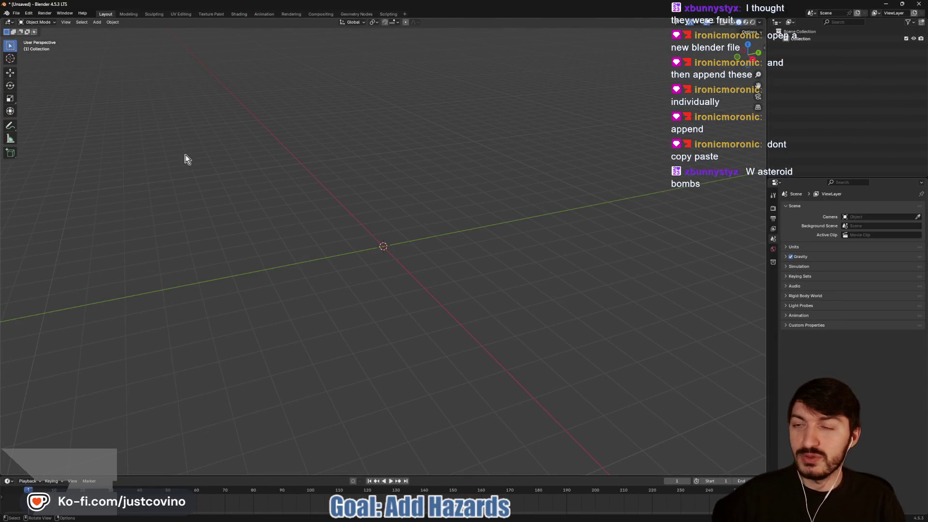
{"action": "left_click", "coordinate": [15, 14]}
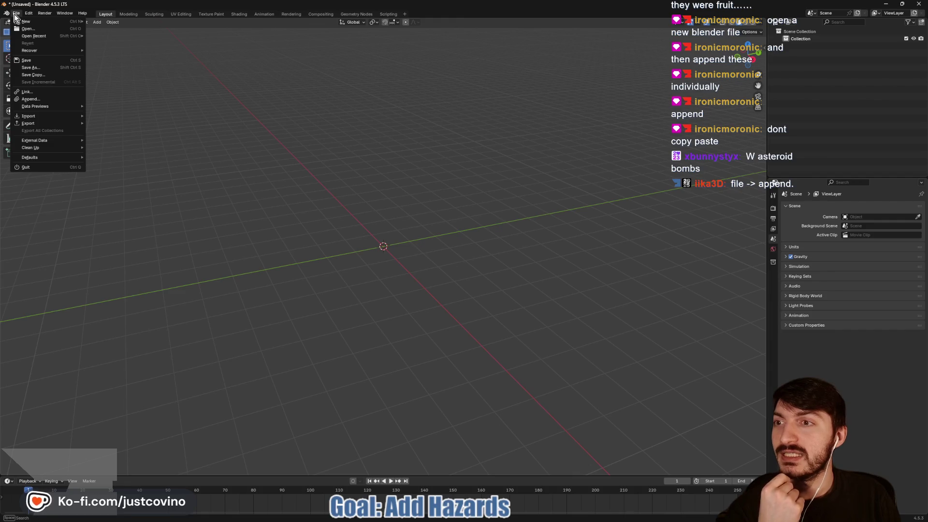
{"action": "mouse_move", "coordinate": [42, 107]}
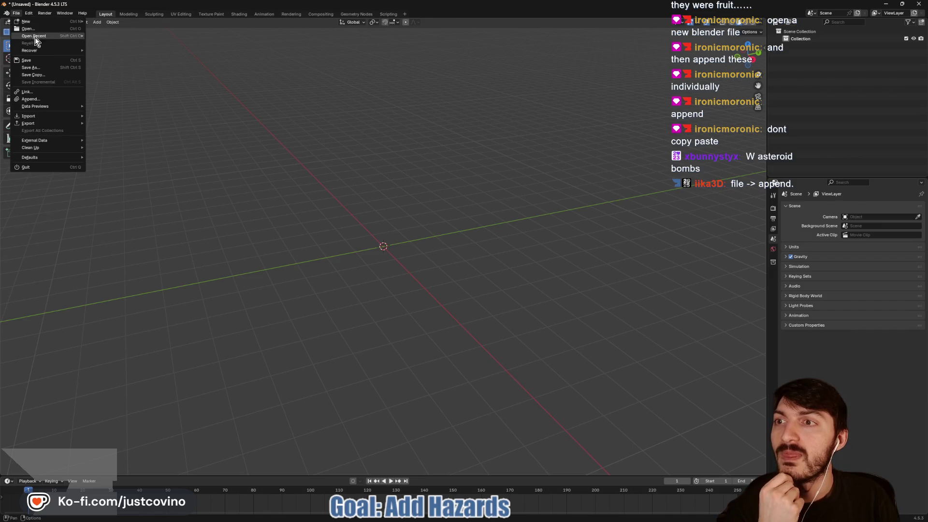
{"action": "left_click", "coordinate": [42, 98]}
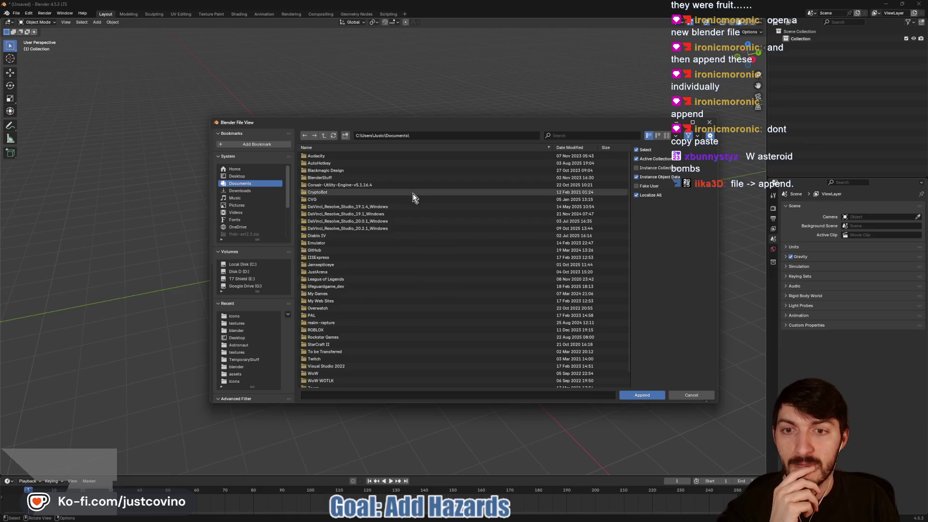
{"action": "left_click", "coordinate": [245, 176]}
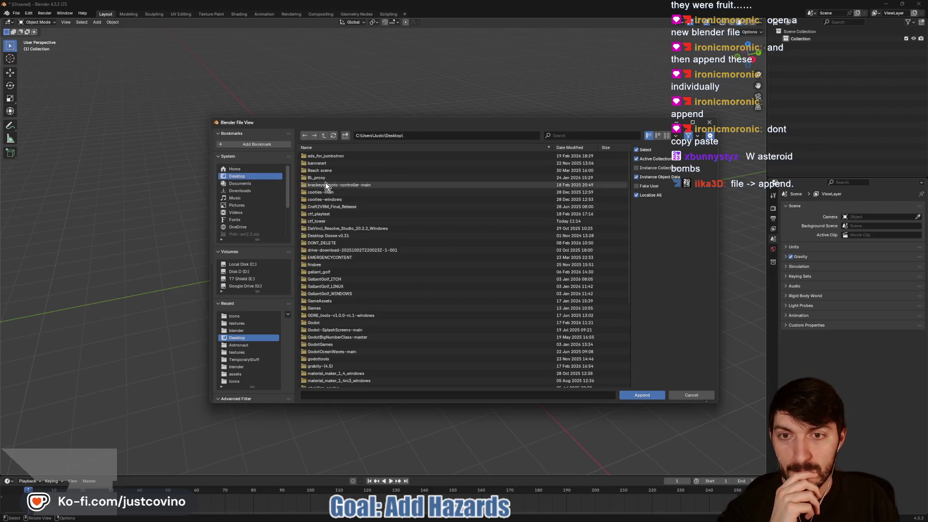
{"action": "double_click", "coordinate": [328, 221]}
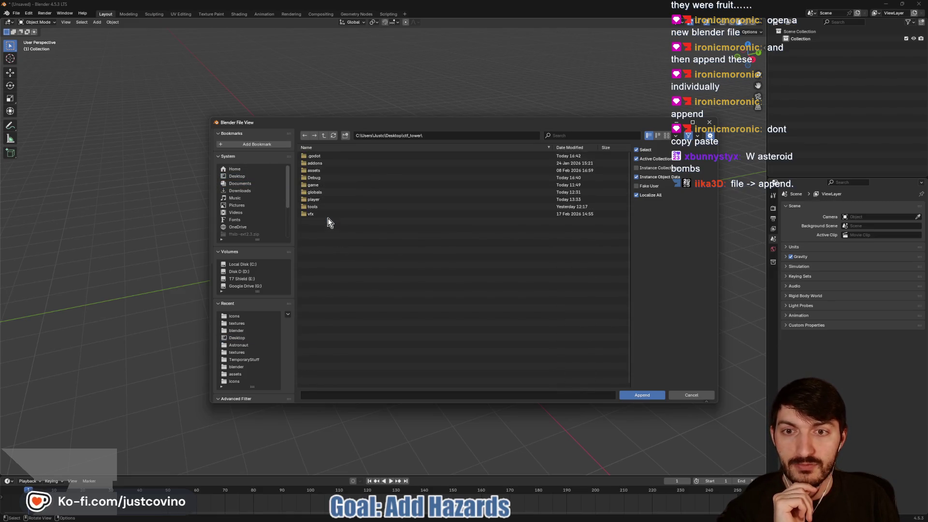
{"action": "double_click", "coordinate": [324, 169]}
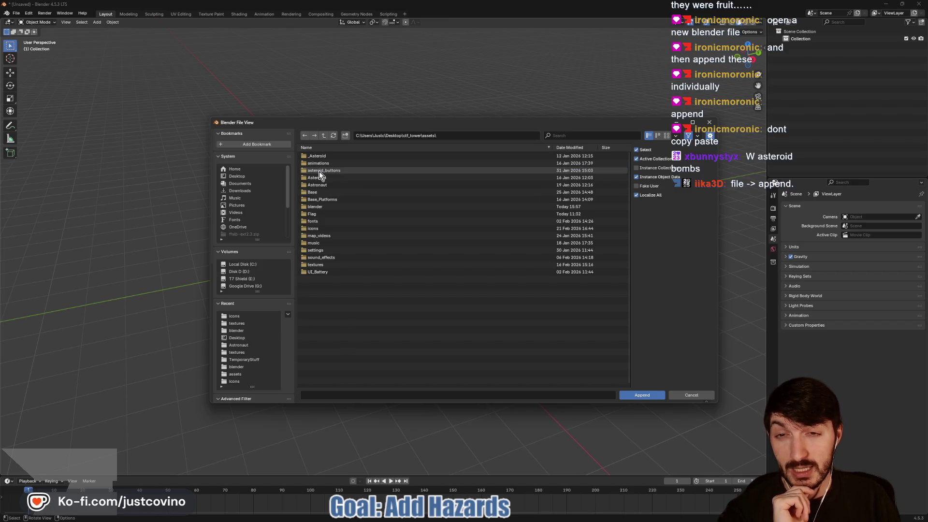
{"action": "double_click", "coordinate": [327, 207]}
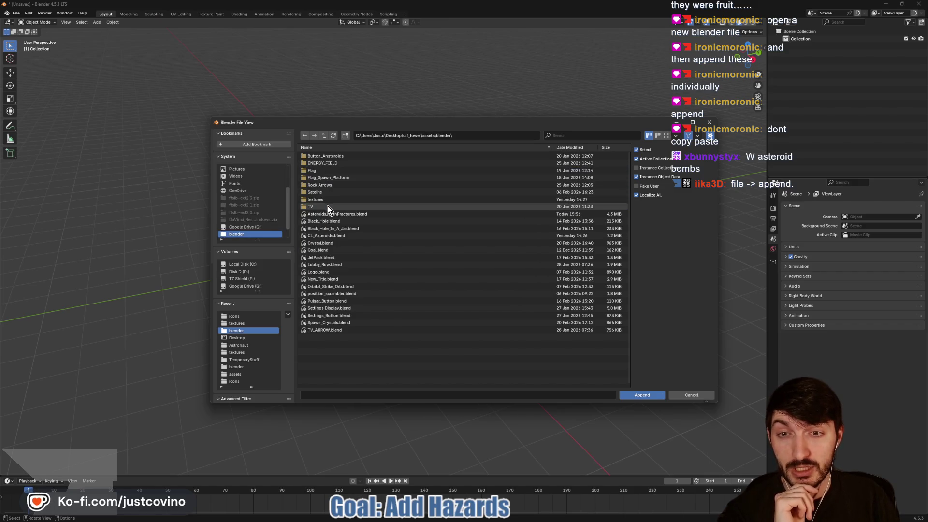
{"action": "left_click", "coordinate": [344, 213]}
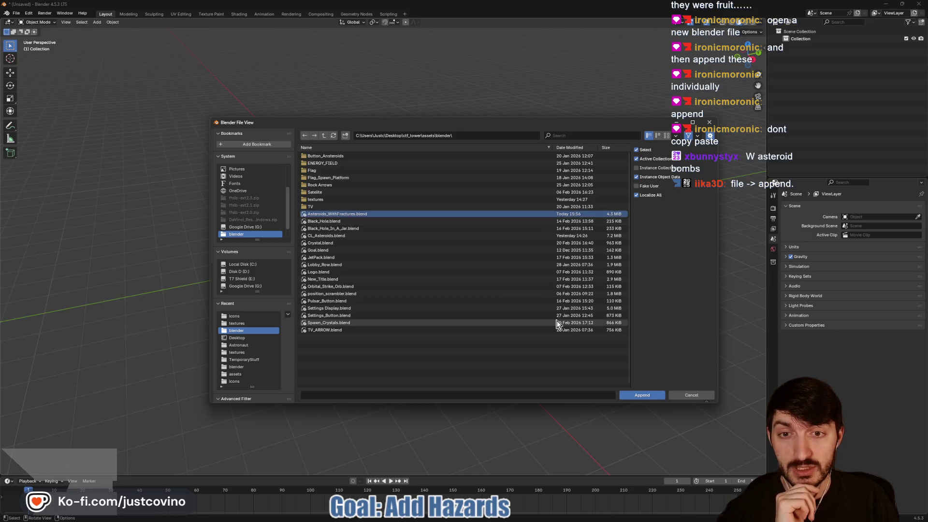
{"action": "left_click", "coordinate": [645, 394]}
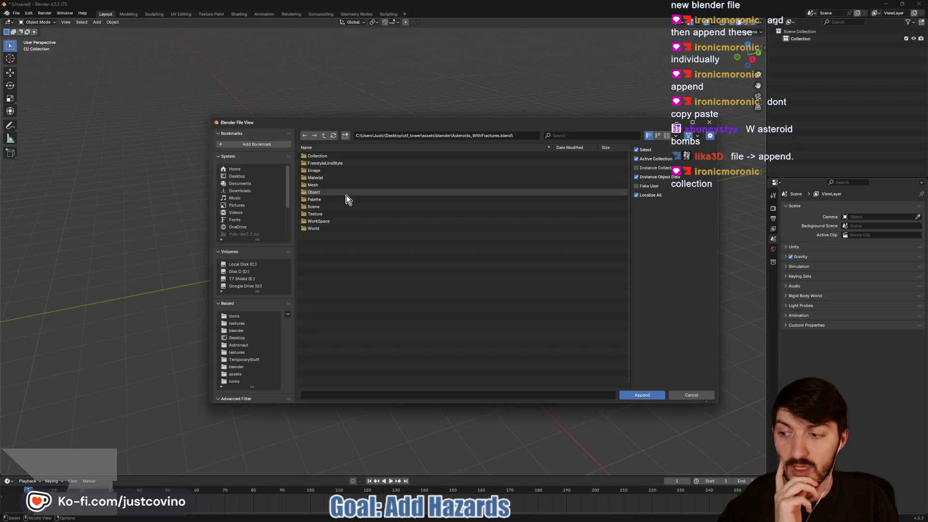
Step: Open the file's Collection folder and choose Asteroid_1, checking its cells in the source Outliner
{"action": "left_click", "coordinate": [328, 156]}
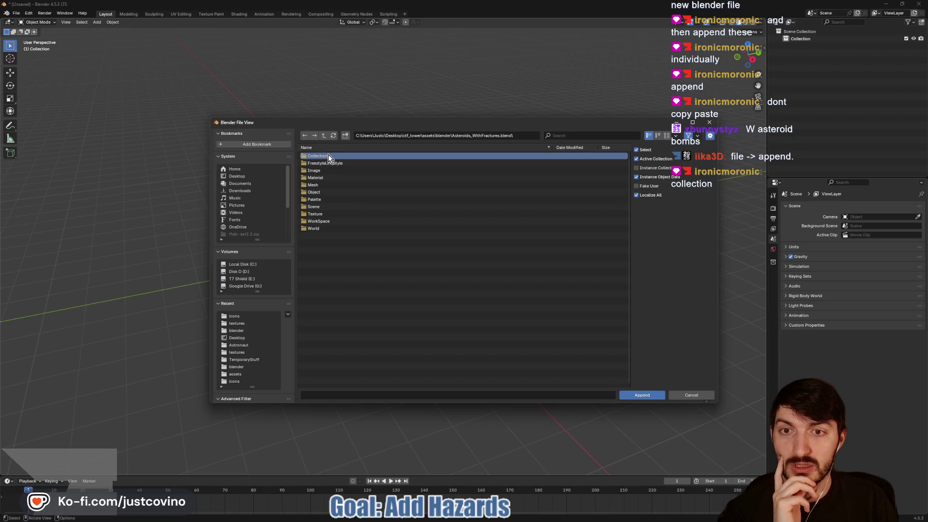
{"action": "double_click", "coordinate": [338, 157]}
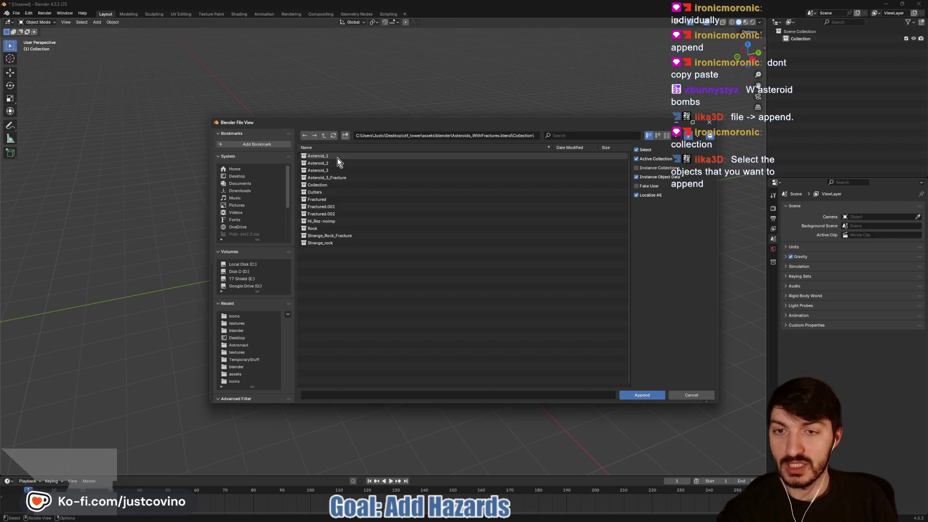
{"action": "left_click", "coordinate": [338, 157]}
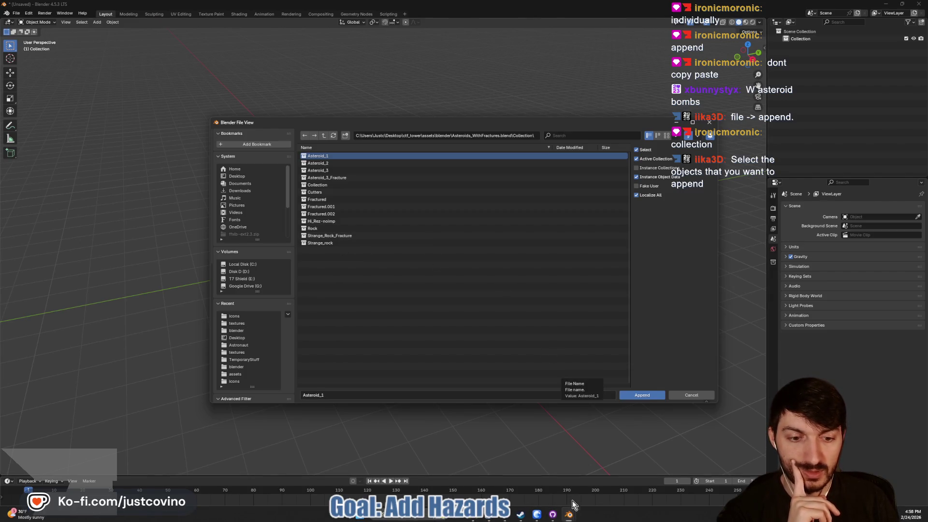
{"action": "mouse_move", "coordinate": [568, 514]}
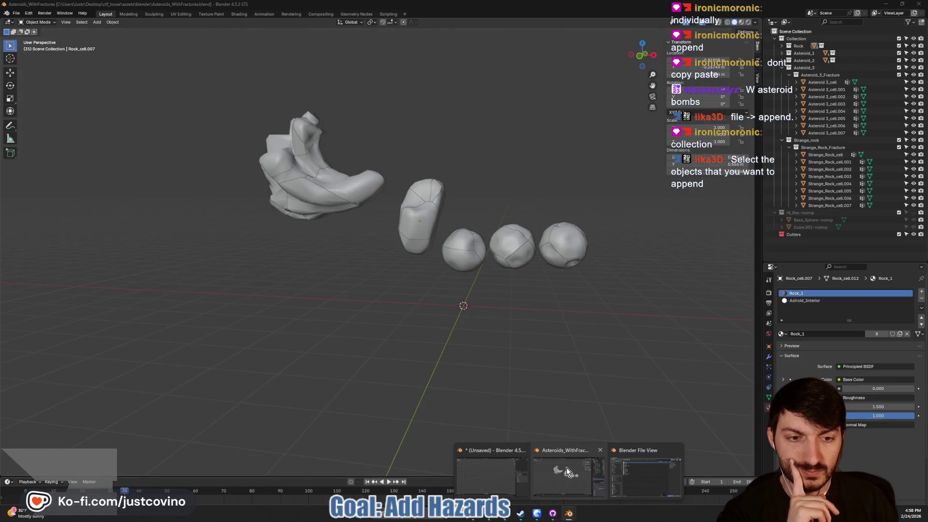
{"action": "left_click", "coordinate": [566, 468]}
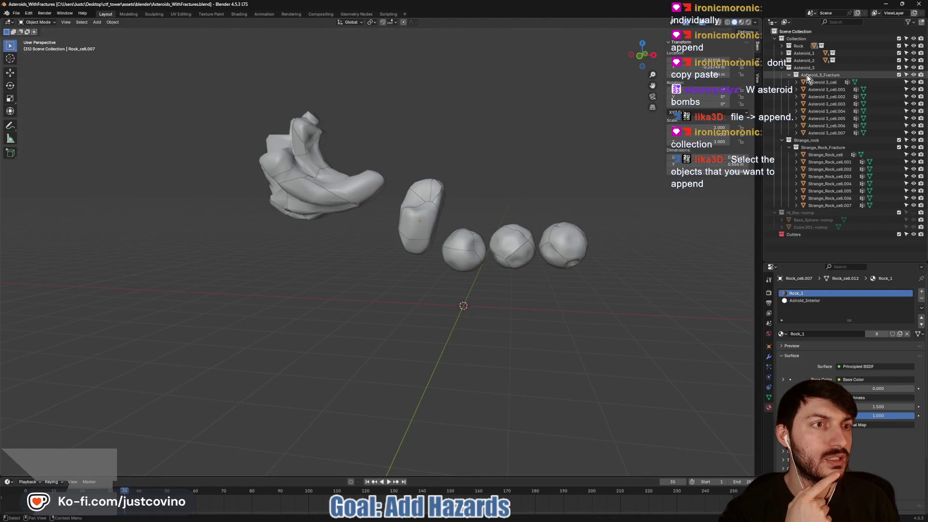
{"action": "left_click", "coordinate": [783, 53]}
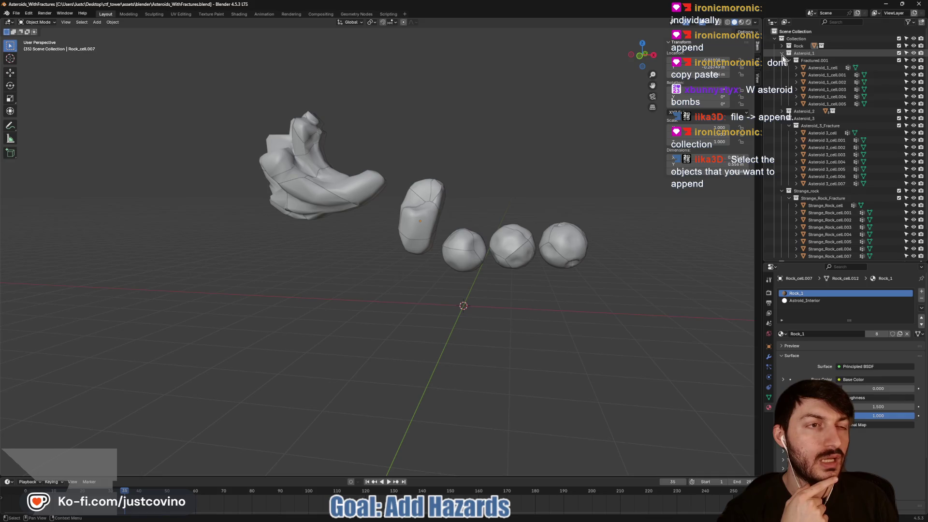
{"action": "left_click", "coordinate": [783, 53]}
{"action": "mouse_move", "coordinate": [580, 509]}
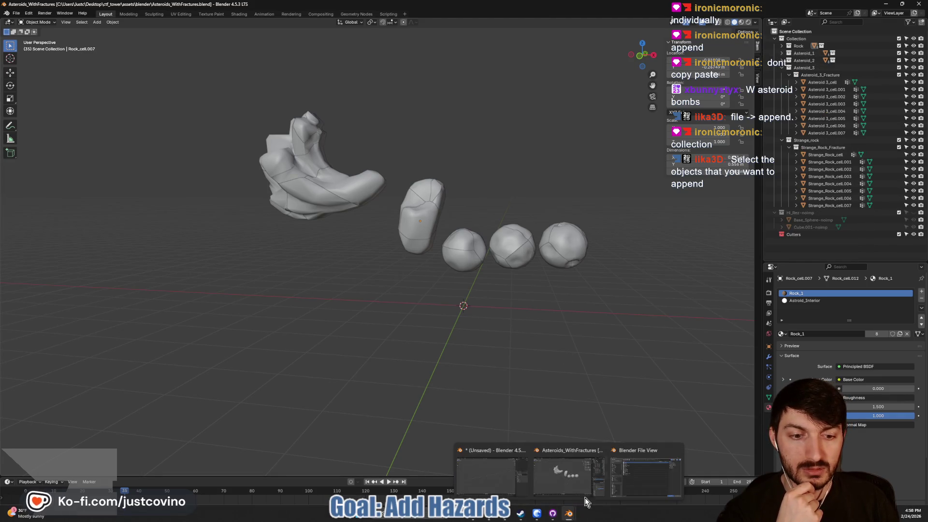
{"action": "left_click", "coordinate": [644, 463]}
{"action": "left_click", "coordinate": [332, 156]}
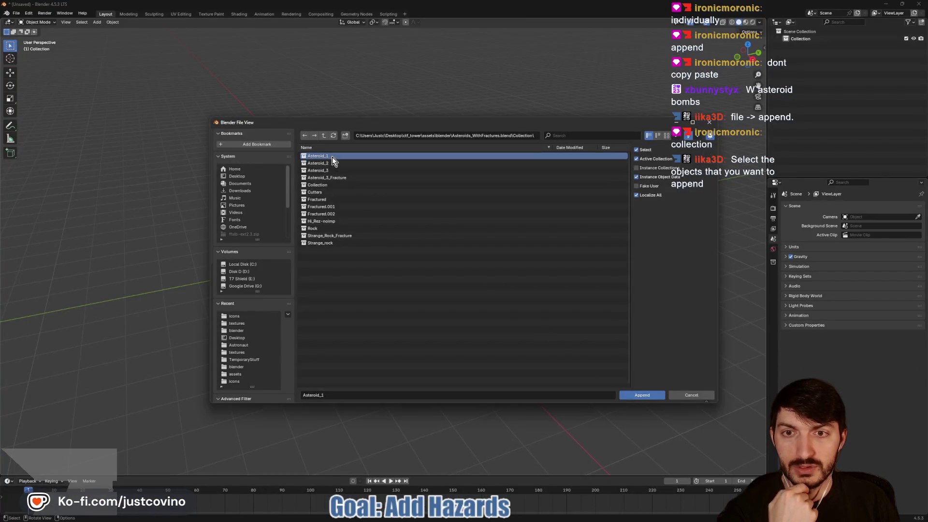
Step: Append the Asteroid_1 collection into the scene and orbit to inspect it
{"action": "left_click", "coordinate": [643, 397]}
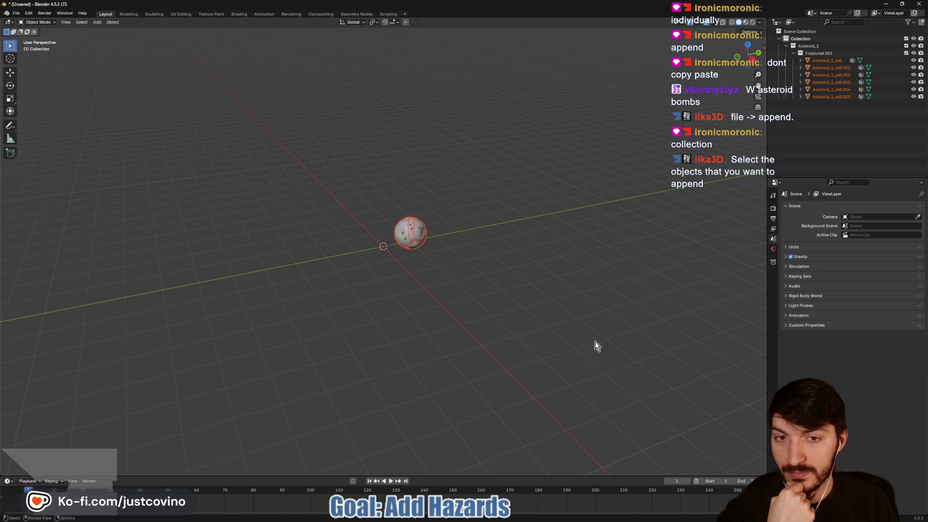
{"action": "mouse_move", "coordinate": [506, 255]}
{"action": "left_mouse_down"}
{"action": "mouse_move", "coordinate": [483, 254]}
{"action": "mouse_move", "coordinate": [510, 243]}
{"action": "left_mouse_up"}
{"action": "scroll", "coordinate": [484, 279], "scroll_direction": "up", "scroll_amount": 3}
{"action": "left_click_drag", "start_coordinate": [474, 303], "coordinate": [508, 300]}
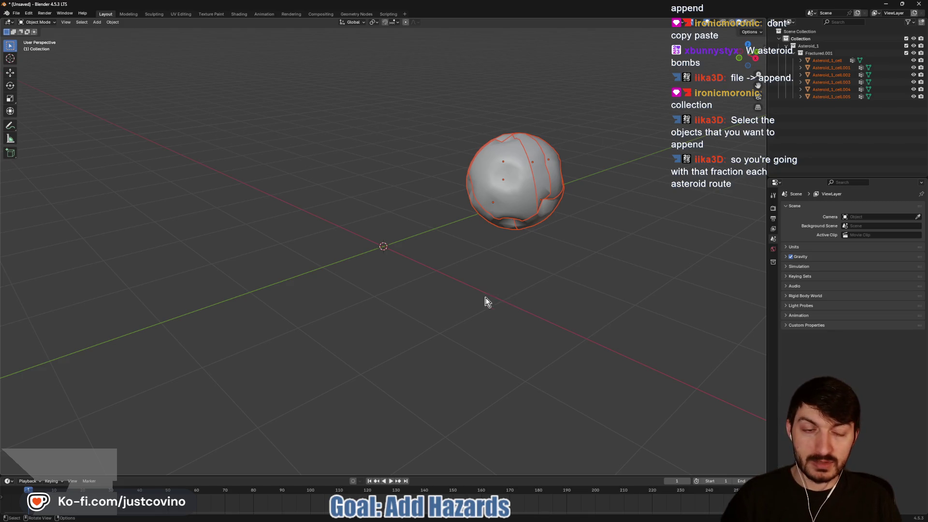
{"action": "mouse_move", "coordinate": [476, 268]}
{"action": "left_mouse_down"}
{"action": "mouse_move", "coordinate": [503, 277]}
{"action": "mouse_move", "coordinate": [526, 201]}
{"action": "left_mouse_up"}
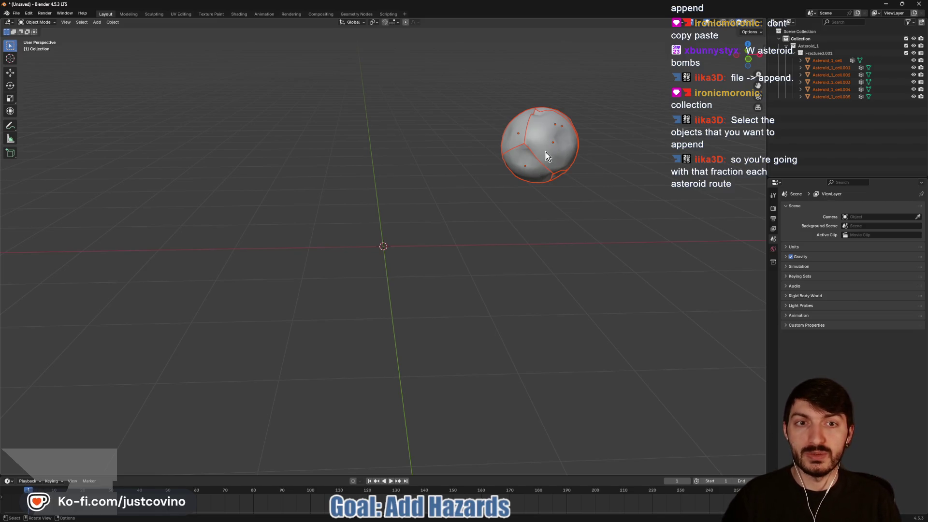
Step: Clear the cells' location and rotation with Alt+G and Alt+R so they reassemble at the origin
{"action": "key", "text": "g"}
{"action": "left_click", "coordinate": [389, 253]}
{"action": "mouse_move", "coordinate": [389, 252]}
{"action": "left_mouse_down"}
{"action": "mouse_move", "coordinate": [439, 238]}
{"action": "mouse_move", "coordinate": [417, 247]}
{"action": "mouse_move", "coordinate": [419, 260]}
{"action": "left_mouse_up"}
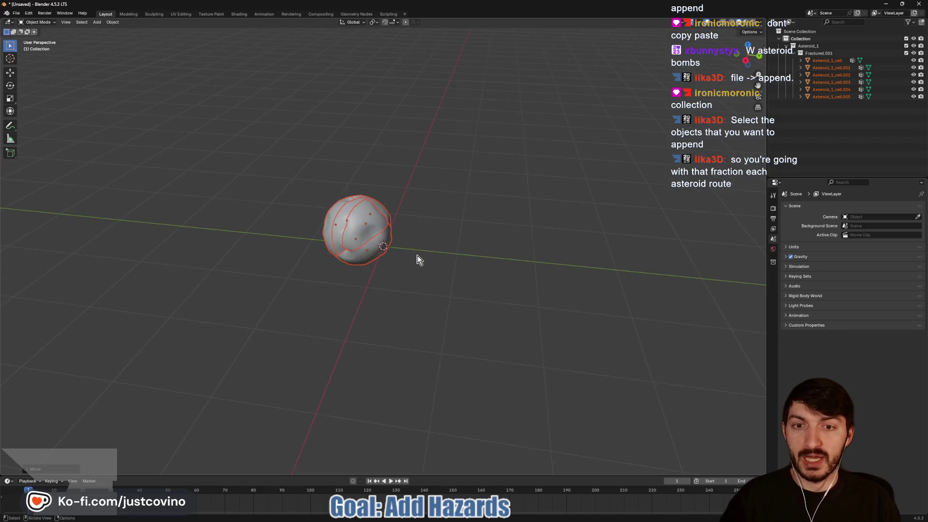
{"action": "key", "text": "g"}
{"action": "key", "text": "y"}
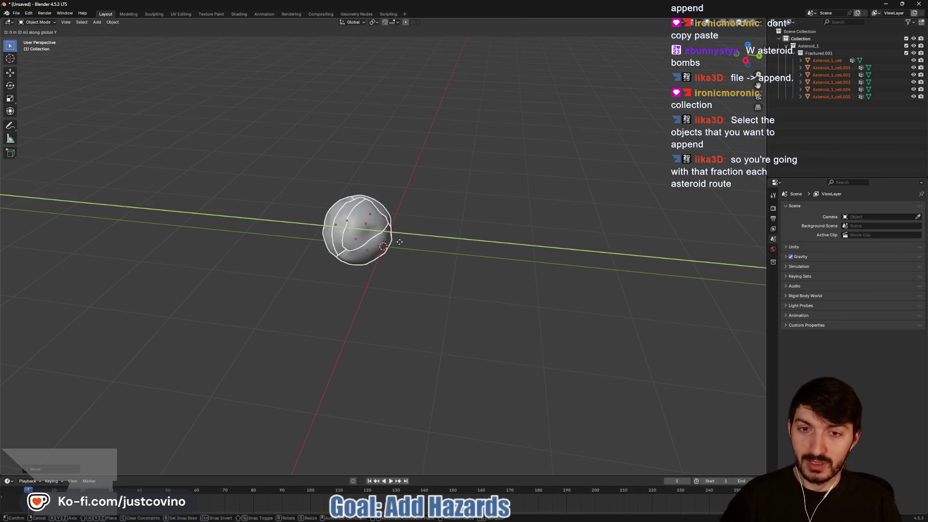
{"action": "left_click", "coordinate": [427, 251]}
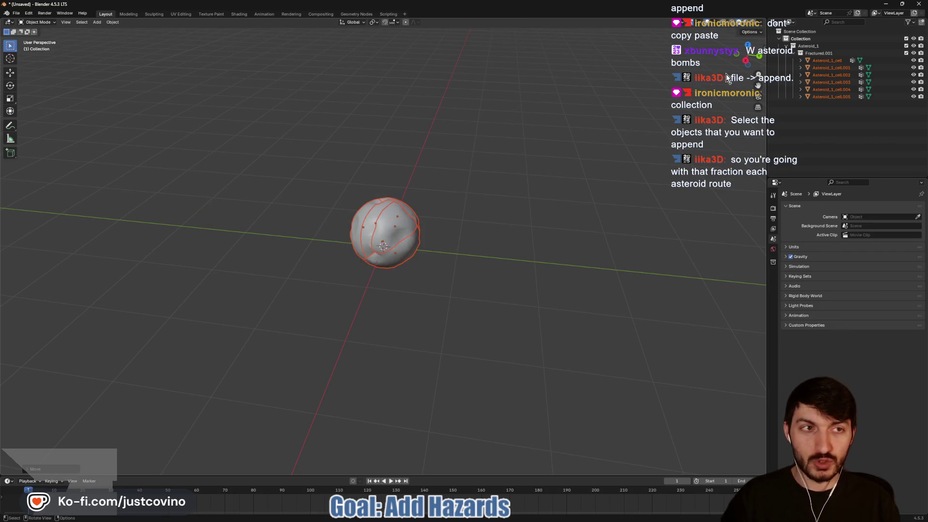
{"action": "left_click", "coordinate": [748, 45]}
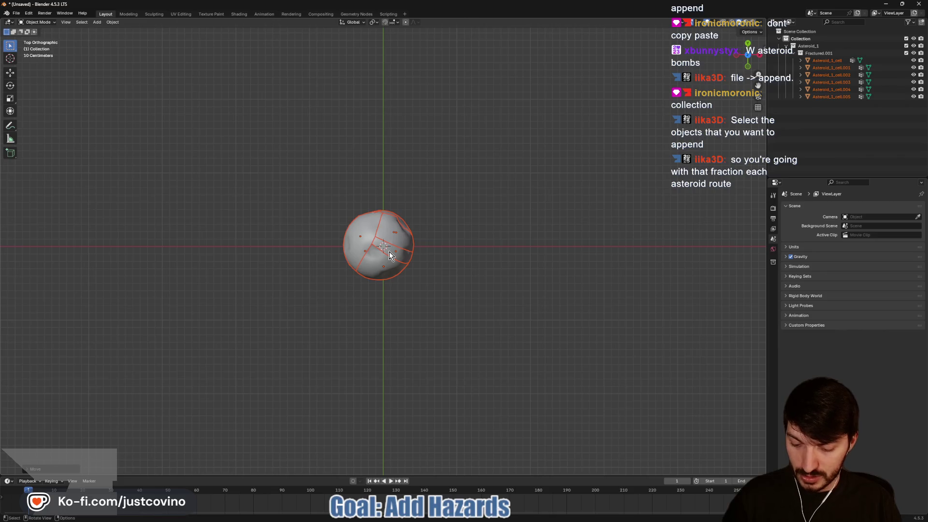
{"action": "key", "text": "alt+g"}
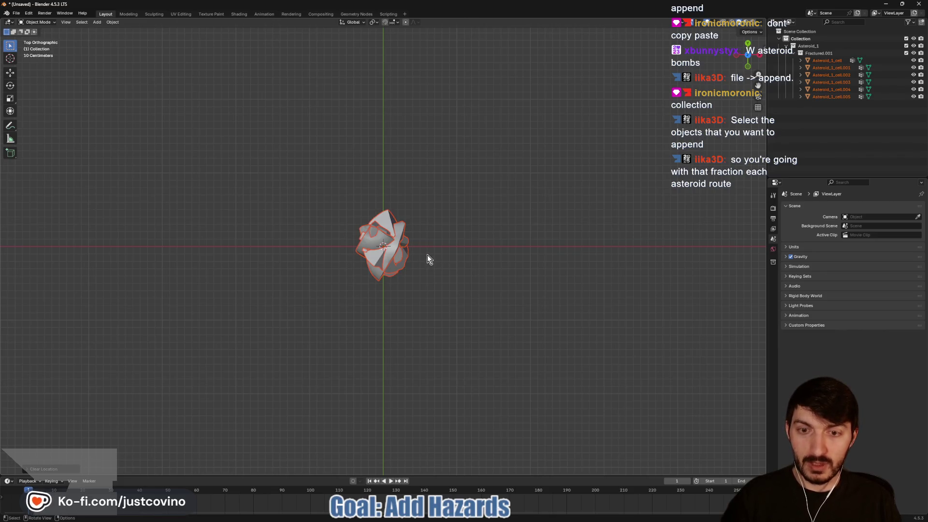
{"action": "key", "text": "alt+r"}
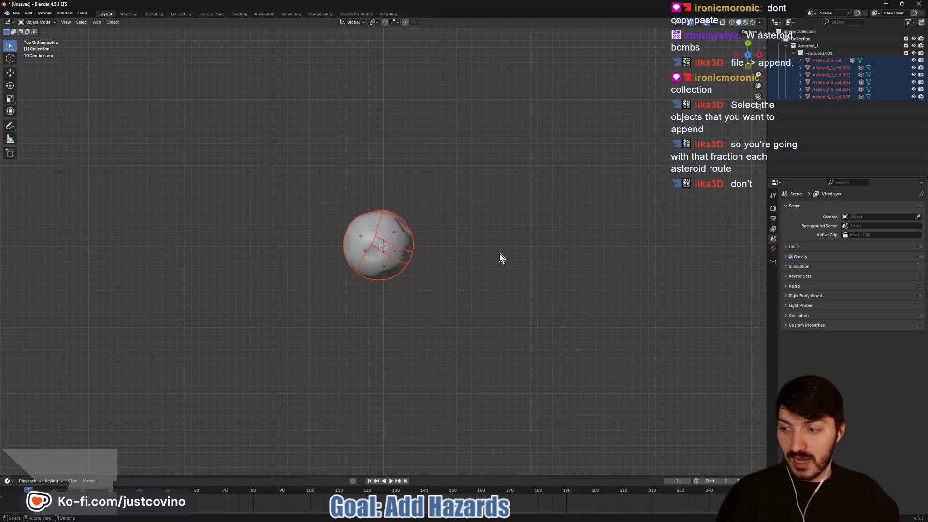
Step: Check the reassembled sphere from the side and front orthographic views
{"action": "mouse_move", "coordinate": [516, 224]}
{"action": "left_mouse_down"}
{"action": "mouse_move", "coordinate": [456, 160]}
{"action": "mouse_move", "coordinate": [419, 182]}
{"action": "mouse_move", "coordinate": [429, 172]}
{"action": "left_mouse_up"}
{"action": "left_click_drag", "start_coordinate": [394, 235], "coordinate": [387, 227]}
{"action": "left_click_drag", "start_coordinate": [748, 58], "coordinate": [720, 84]}
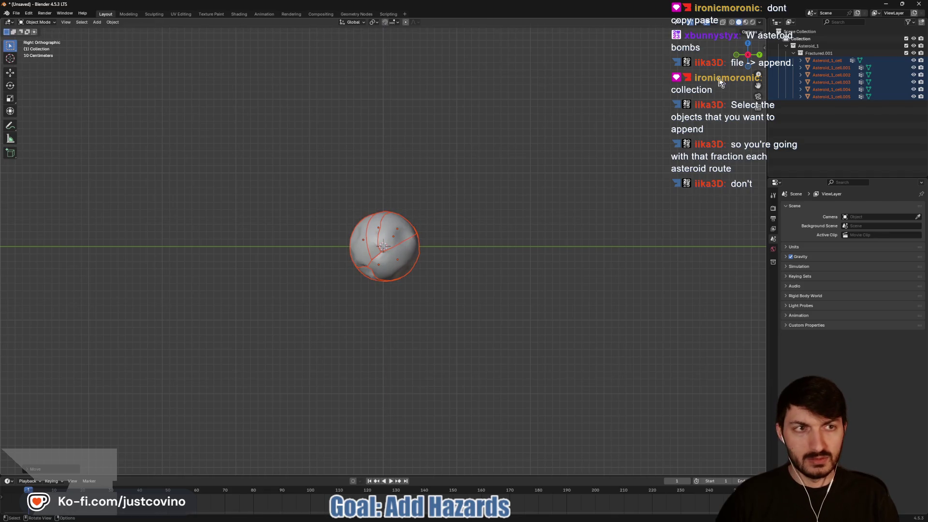
{"action": "left_click", "coordinate": [735, 54]}
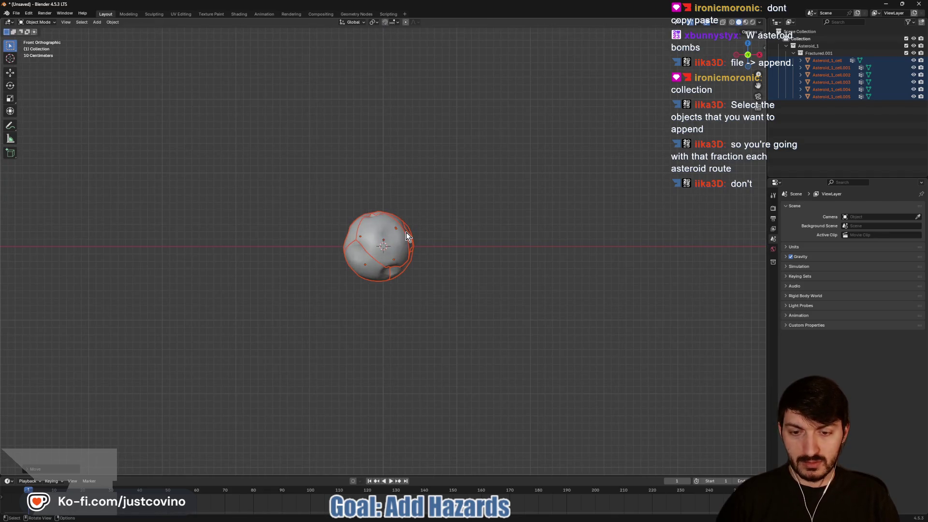
{"action": "key", "text": "ctrl+KP_1"}
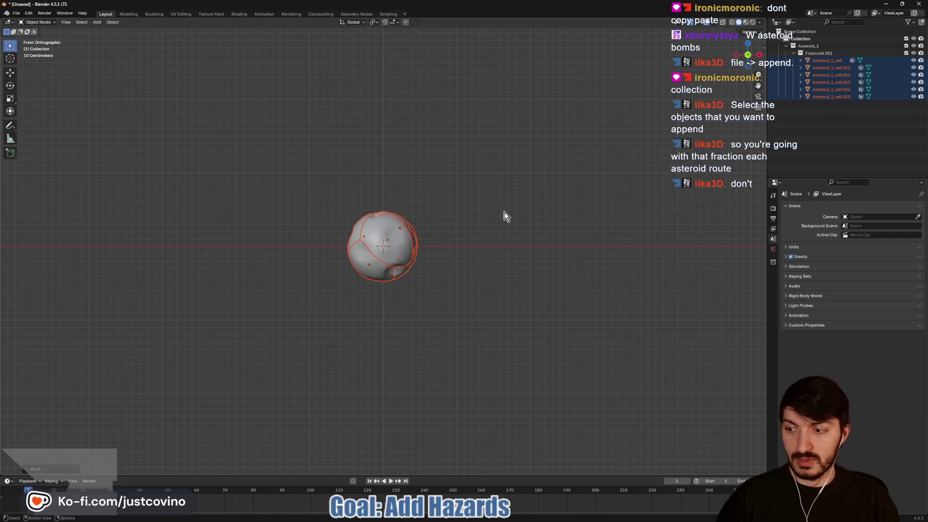
Step: Apply the transform to the asteroid cells with Ctrl+A, then deselect them
{"action": "left_click_drag", "start_coordinate": [503, 216], "coordinate": [404, 240]}
{"action": "left_click_drag", "start_coordinate": [478, 253], "coordinate": [390, 260]}
{"action": "key", "text": "ctrl+a"}
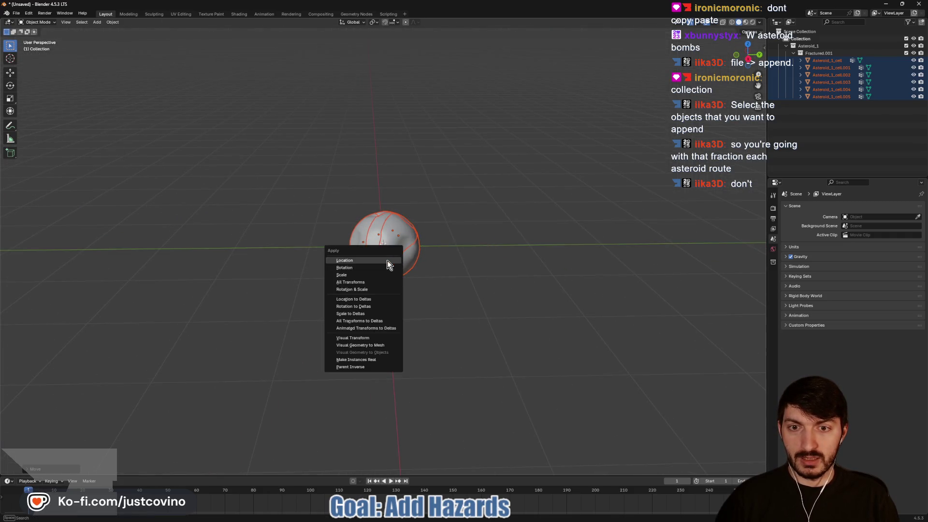
{"action": "left_click", "coordinate": [361, 284]}
{"action": "mouse_move", "coordinate": [453, 275]}
{"action": "left_mouse_down"}
{"action": "mouse_move", "coordinate": [540, 265]}
{"action": "mouse_move", "coordinate": [428, 259]}
{"action": "left_mouse_up"}
{"action": "left_click", "coordinate": [505, 241]}
{"action": "mouse_move", "coordinate": [505, 241]}
{"action": "left_mouse_down"}
{"action": "mouse_move", "coordinate": [460, 244]}
{"action": "mouse_move", "coordinate": [451, 199]}
{"action": "mouse_move", "coordinate": [561, 240]}
{"action": "mouse_move", "coordinate": [568, 253]}
{"action": "left_mouse_up"}
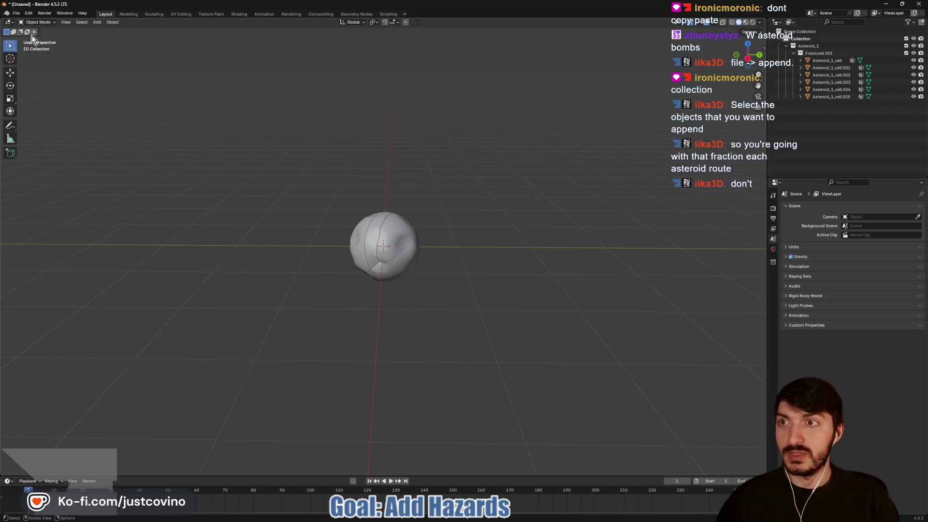
Step: Begin File > Save As, then cancel, leaving the scene unsaved
{"action": "left_click", "coordinate": [16, 13]}
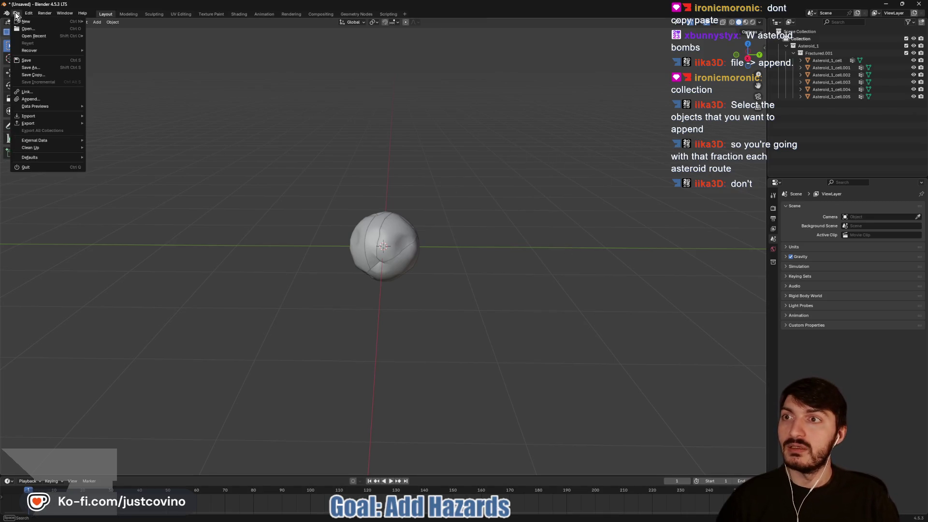
{"action": "left_click", "coordinate": [43, 68]}
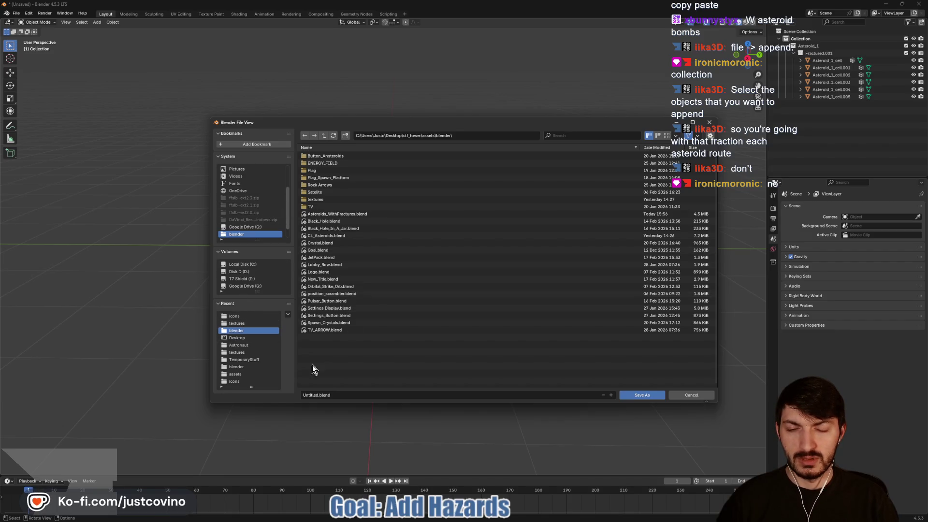
{"action": "left_click", "coordinate": [690, 395]}
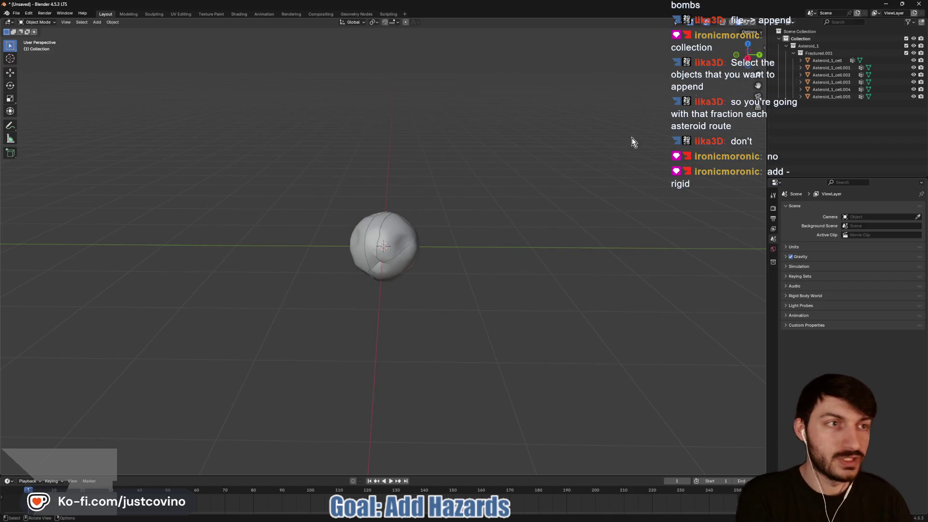
{"action": "left_click", "coordinate": [844, 60]}
{"action": "double_click", "coordinate": [843, 61]}
{"action": "type", "text": "-rig"}
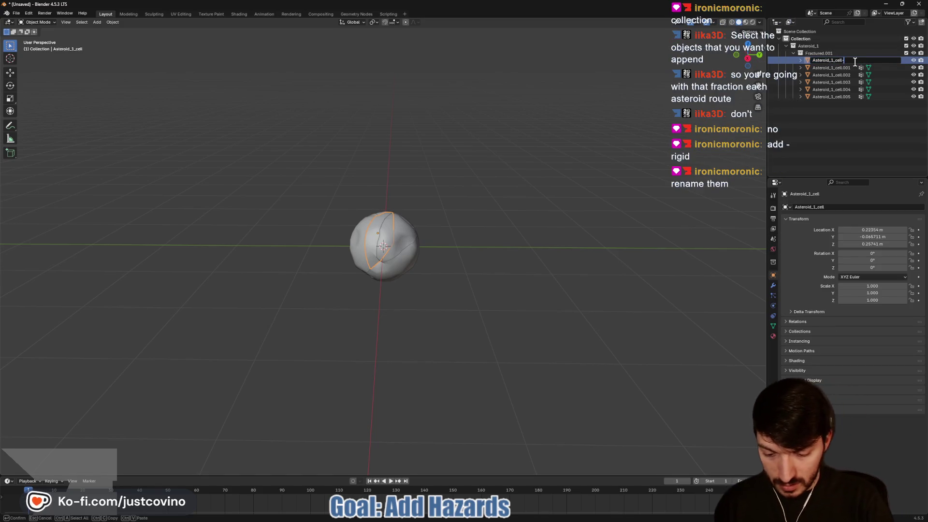
{"action": "key", "text": "Return"}
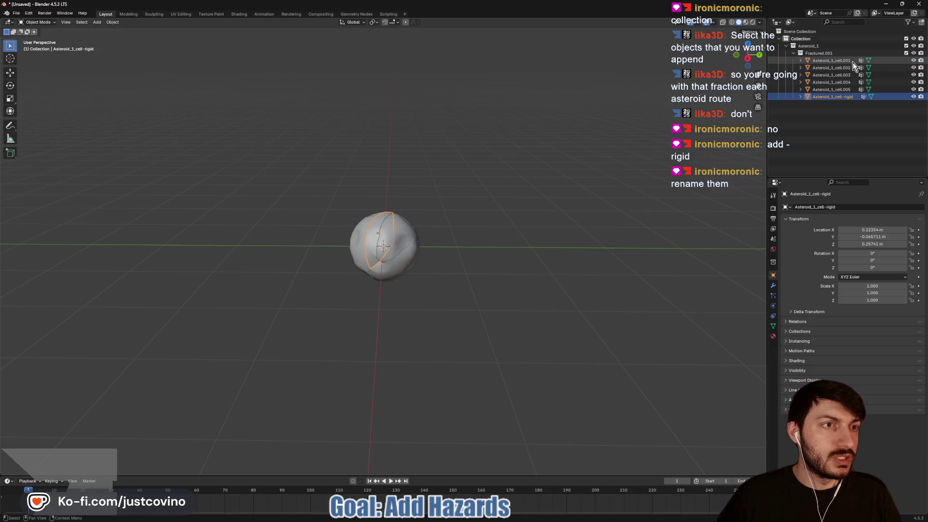
{"action": "left_click", "coordinate": [853, 61]}
{"action": "double_click", "coordinate": [854, 61]}
{"action": "type", "text": "-r"}
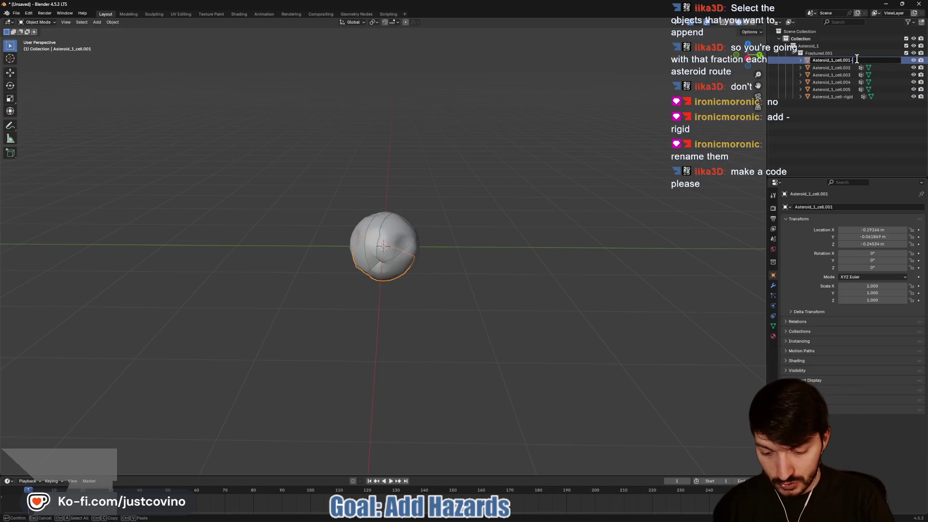
{"action": "type", "text": "igid"}
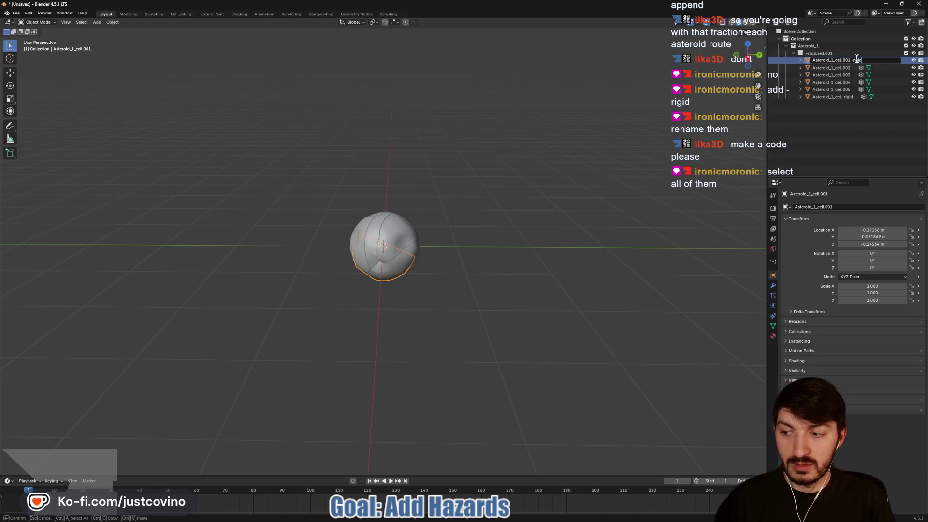
{"action": "key", "text": "Return"}
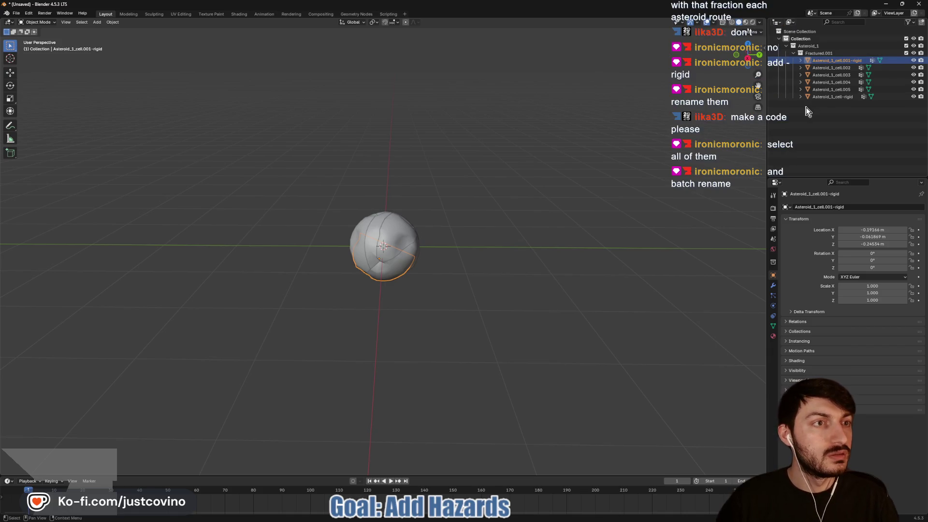
{"action": "left_click", "coordinate": [846, 69]}
{"action": "left_click", "coordinate": [846, 89], "text": "shift"}
{"action": "right_click", "coordinate": [851, 91]}
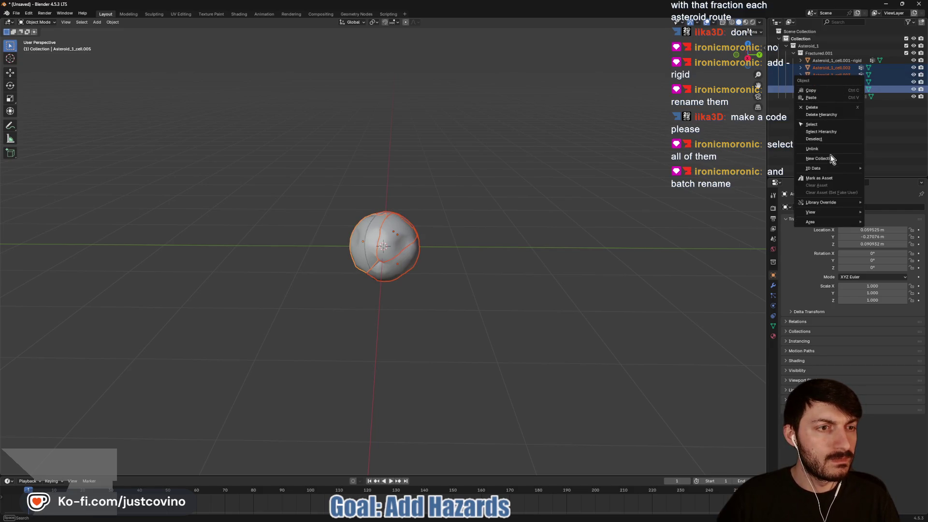
{"action": "key", "text": "Escape"}
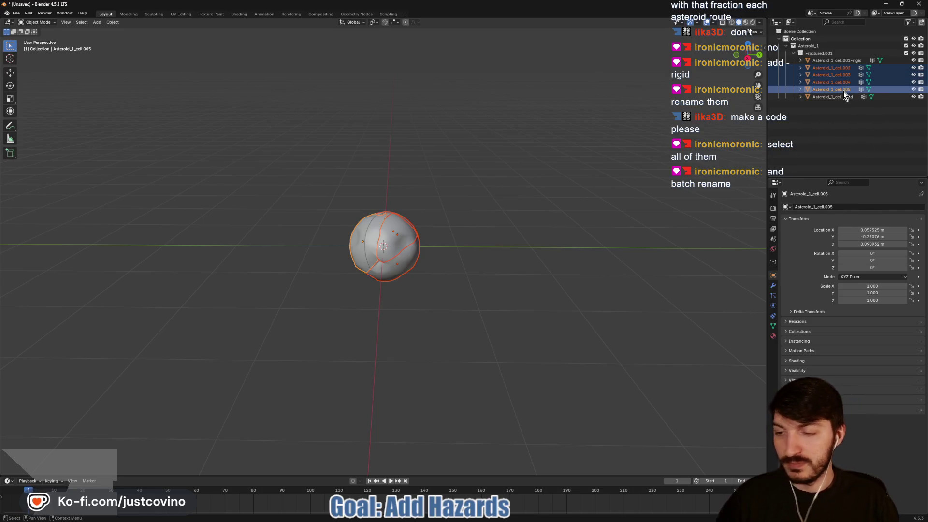
{"action": "right_click", "coordinate": [825, 75]}
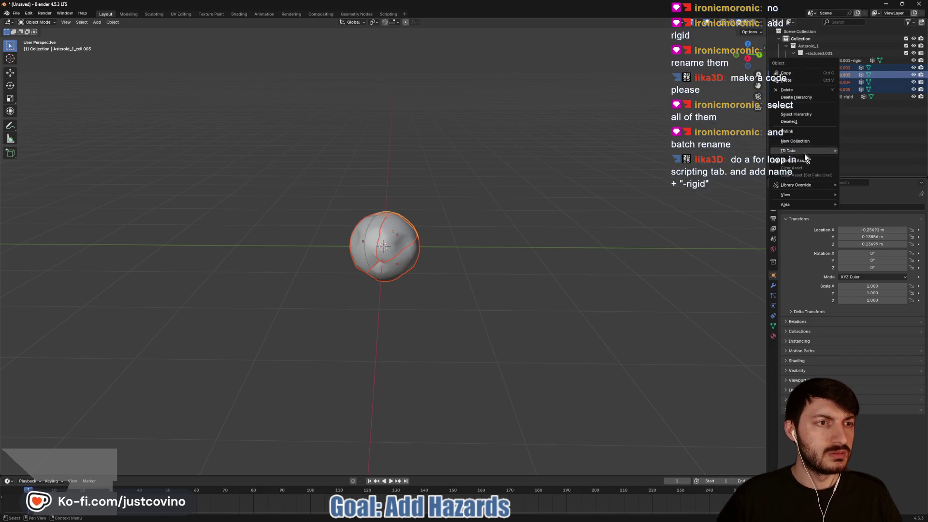
{"action": "mouse_move", "coordinate": [805, 152]}
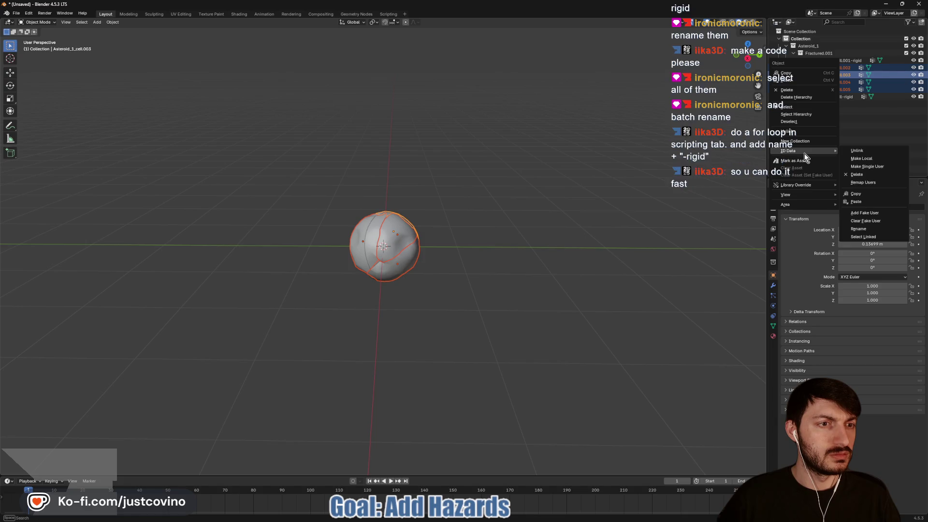
{"action": "mouse_move", "coordinate": [805, 196]}
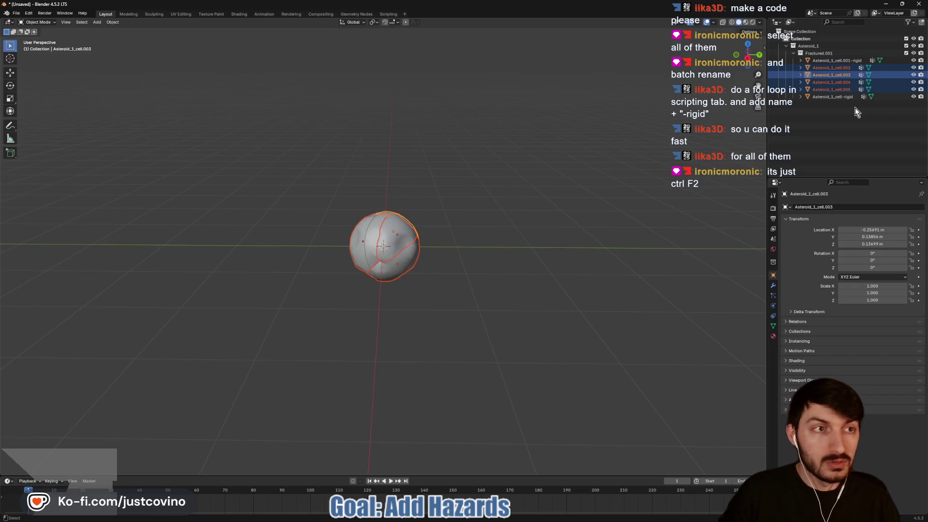
Step: Batch rename the selected pieces with Set Name, method Suffix, adding -rigid
{"action": "key", "text": "ctrl+F2"}
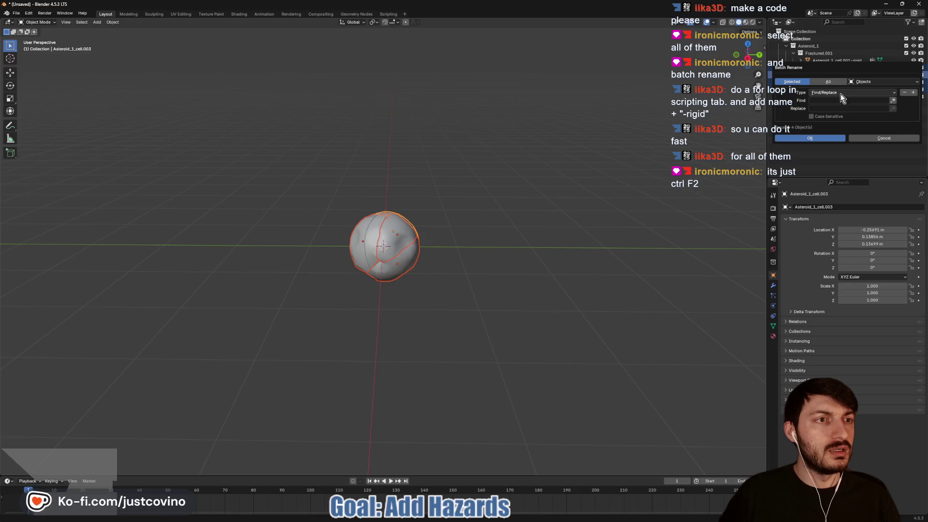
{"action": "left_click", "coordinate": [841, 95]}
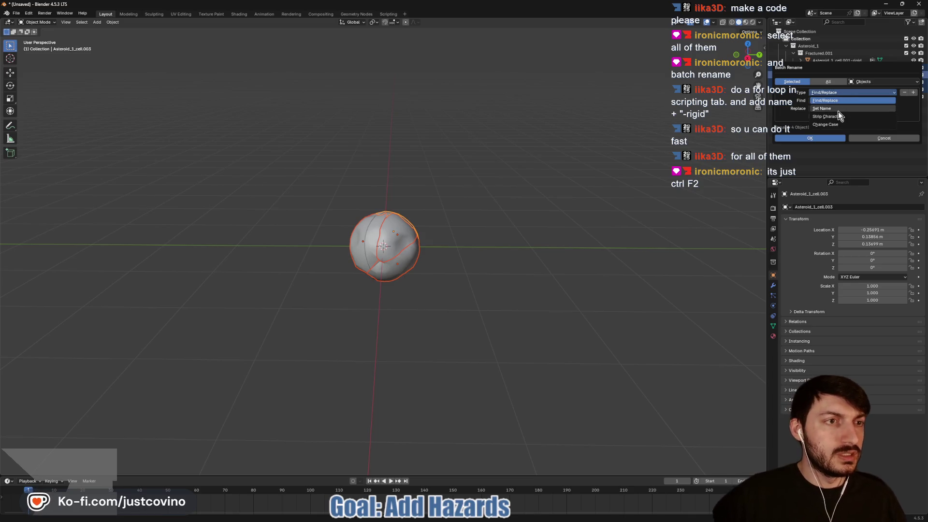
{"action": "left_click", "coordinate": [838, 109]}
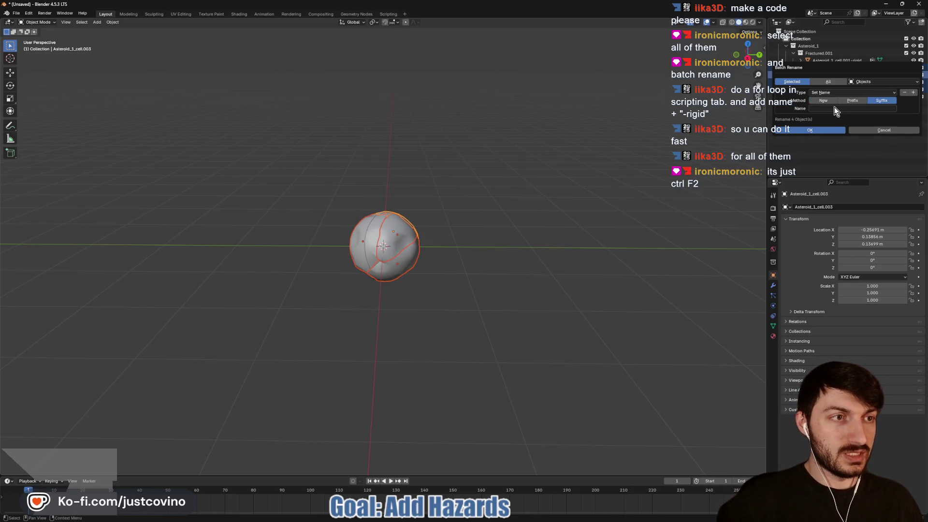
{"action": "left_click", "coordinate": [851, 108]}
{"action": "type", "text": "-rigid"}
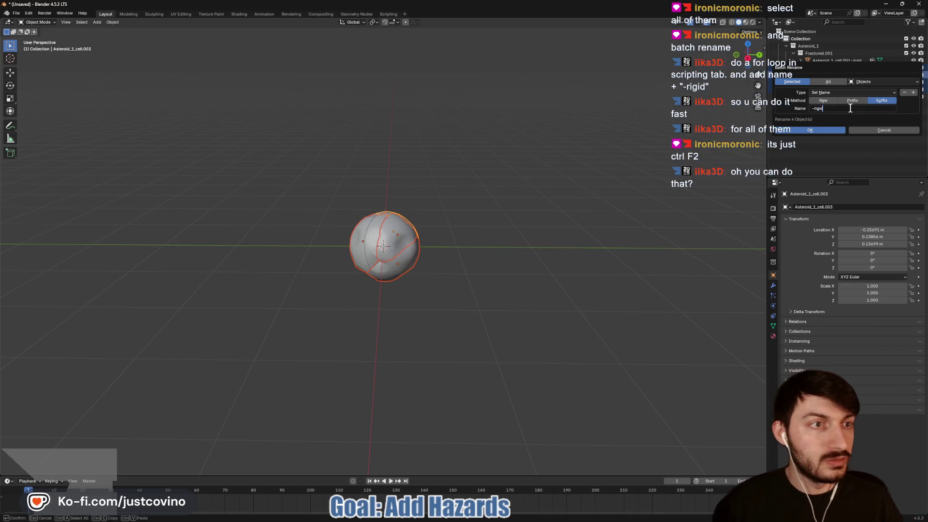
{"action": "left_click", "coordinate": [815, 129]}
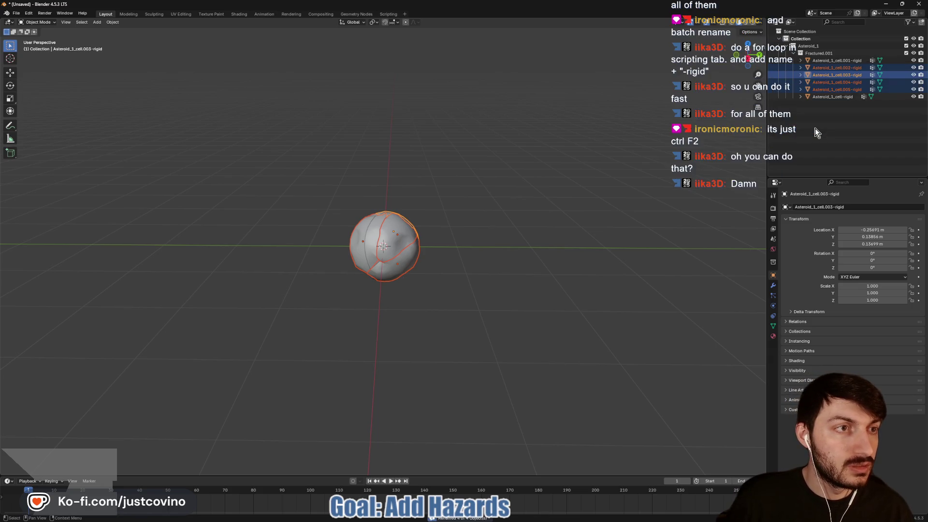
{"action": "left_click", "coordinate": [843, 119]}
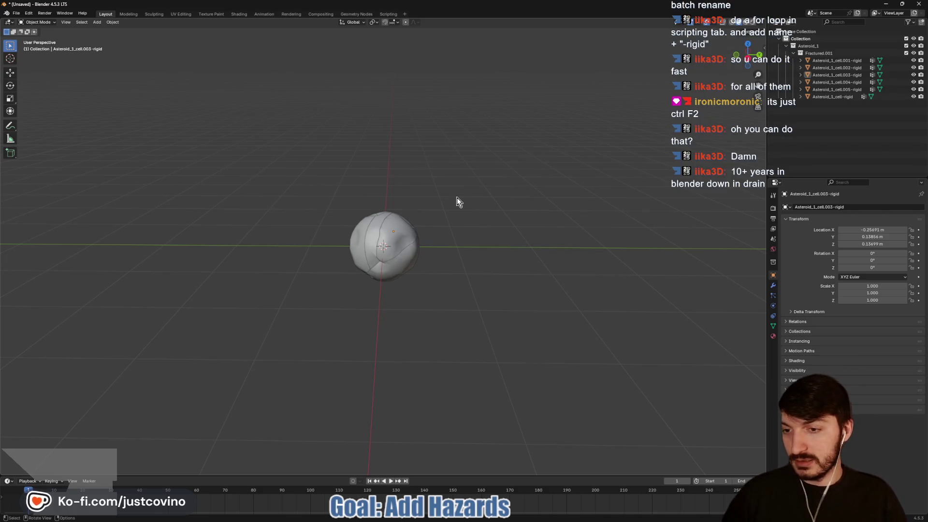
Step: Select the Asteroid_1_cell-rigid piece to confirm the new names
{"action": "mouse_move", "coordinate": [470, 231]}
{"action": "left_mouse_down"}
{"action": "mouse_move", "coordinate": [516, 232]}
{"action": "mouse_move", "coordinate": [466, 222]}
{"action": "mouse_move", "coordinate": [540, 226]}
{"action": "left_mouse_up"}
{"action": "left_click", "coordinate": [378, 232]}
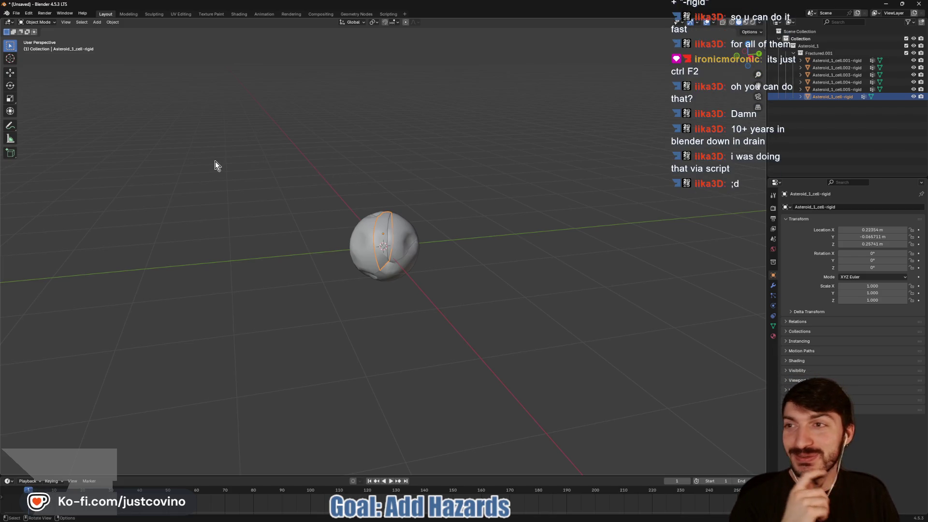
{"action": "left_click", "coordinate": [16, 13]}
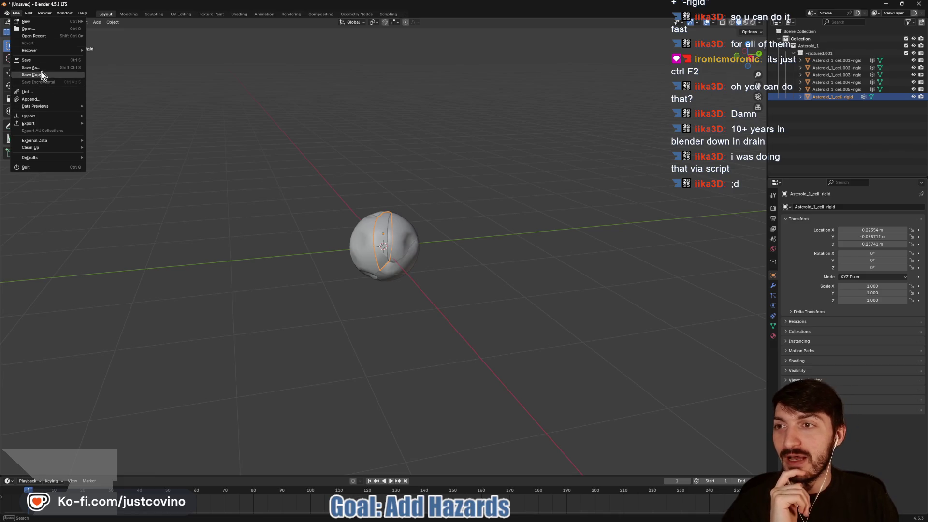
Step: From Save As, create a new folder named fractured_asteroids in the blender assets folder
{"action": "left_click", "coordinate": [30, 68]}
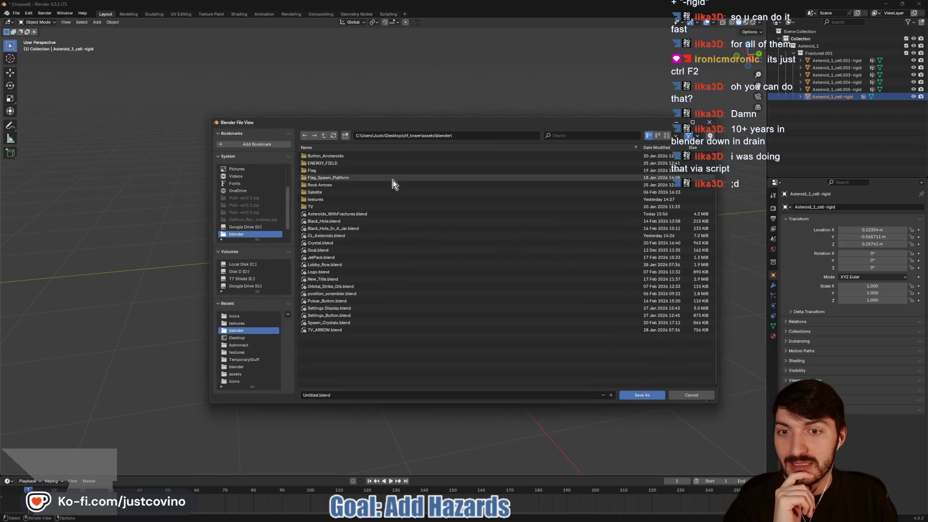
{"action": "right_click", "coordinate": [314, 347]}
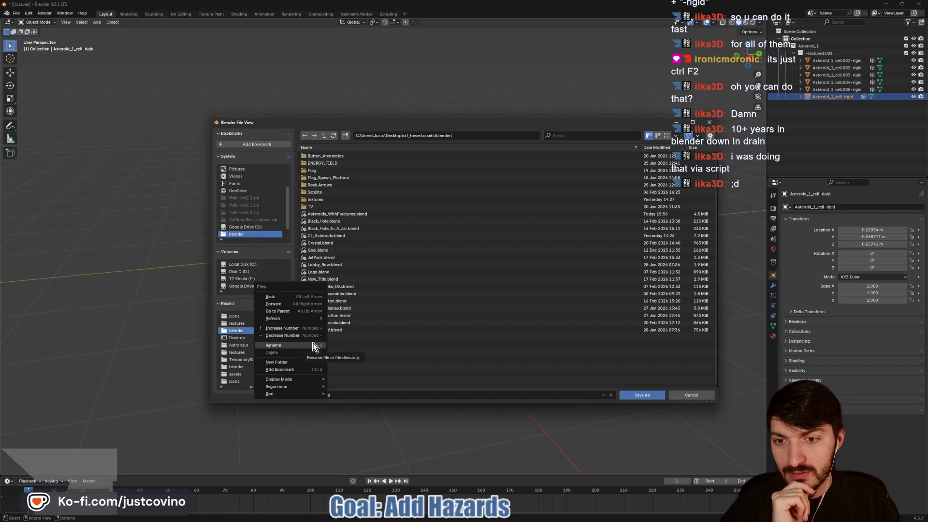
{"action": "left_click", "coordinate": [300, 362]}
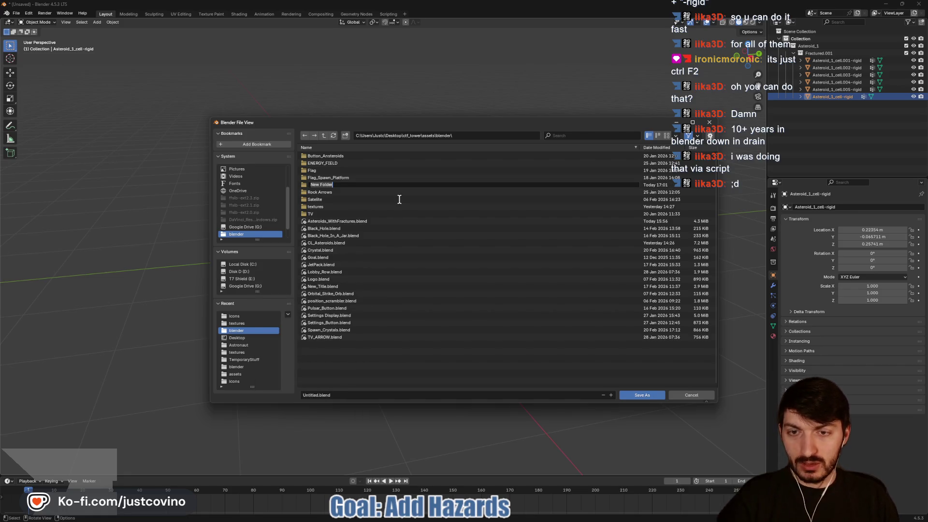
{"action": "type", "text": "fractured_asteroids"}
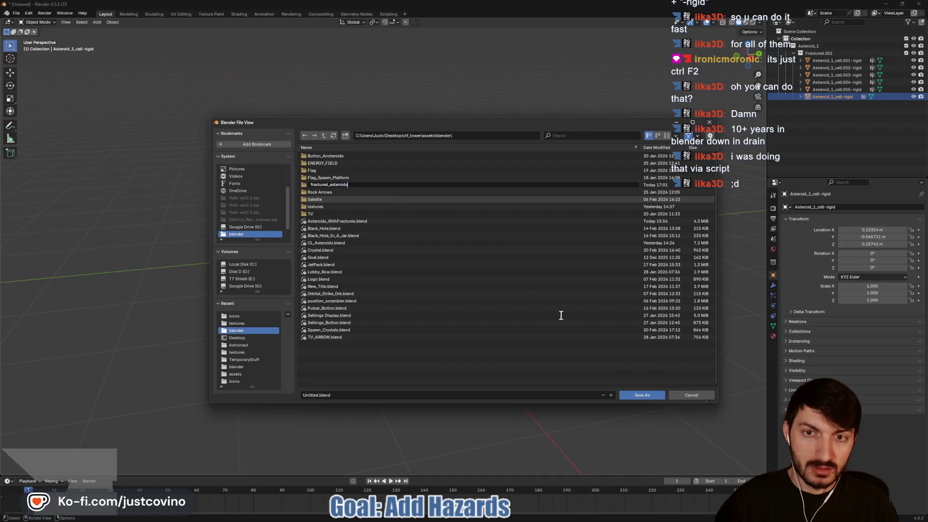
{"action": "key", "text": "Return"}
Step: Inside fractured_asteroids, save the scene as fracture_1.blend
{"action": "double_click", "coordinate": [341, 185]}
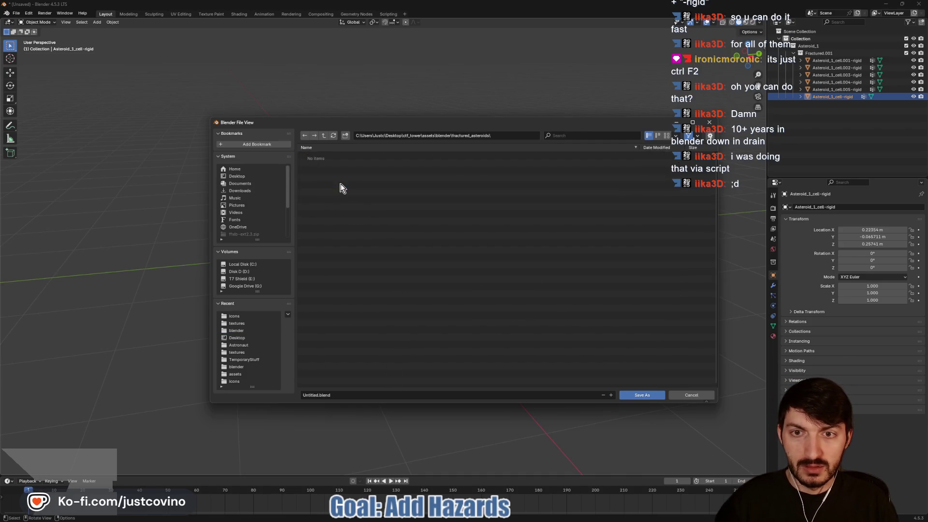
{"action": "left_click", "coordinate": [317, 395]}
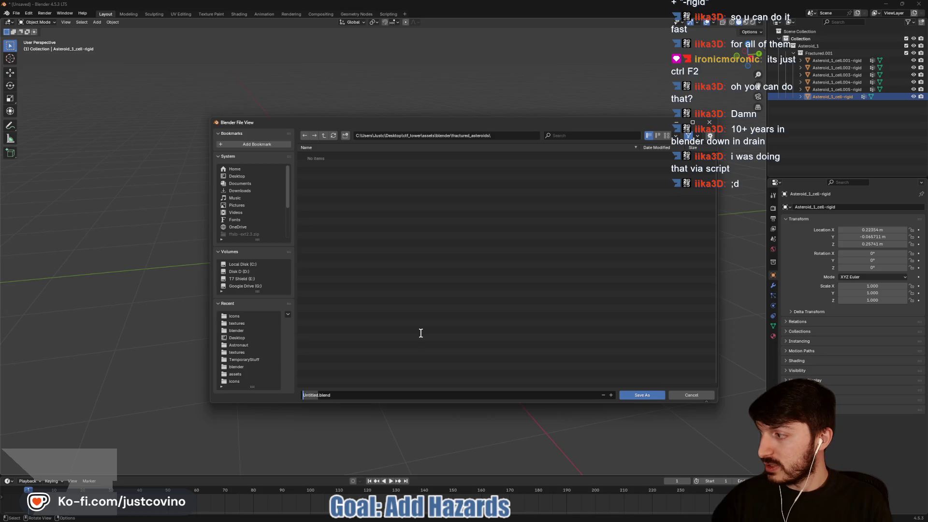
{"action": "type", "text": "cture_"}
{"action": "type", "text": "1"}
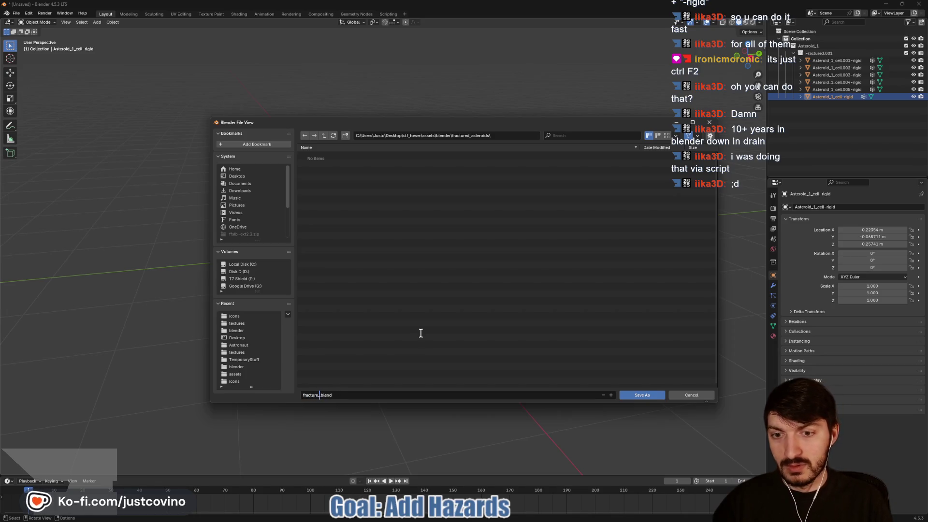
{"action": "left_click", "coordinate": [642, 396]}
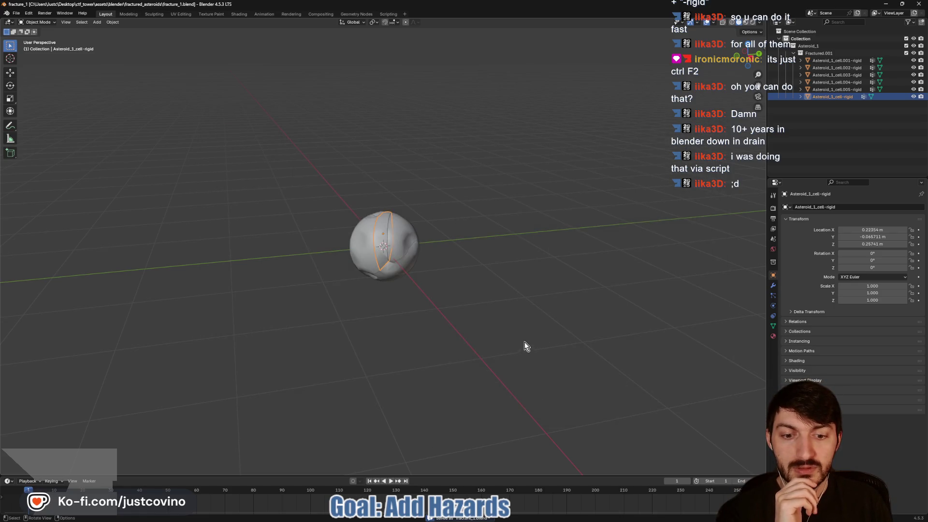
Step: Close the fracture_1 window and start a new General scene, saving Asteroids_WithFractures first
{"action": "left_click", "coordinate": [919, 4]}
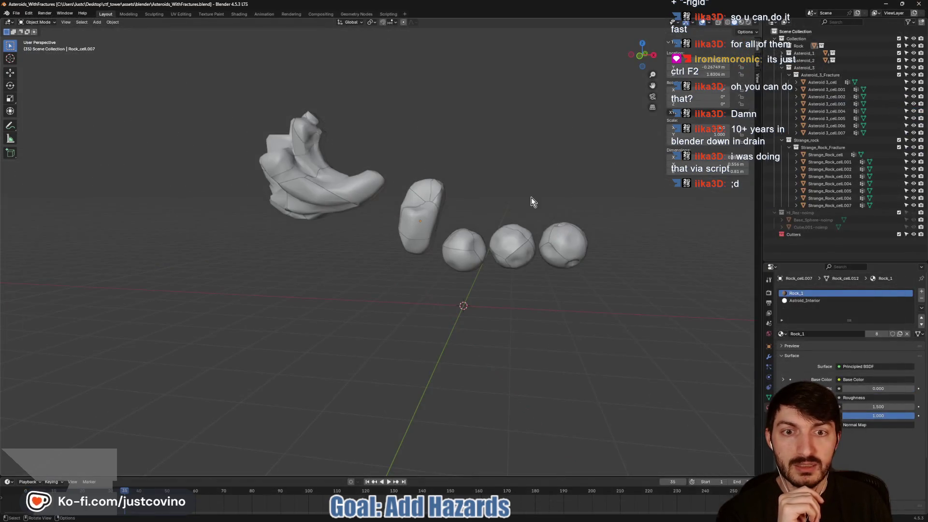
{"action": "left_click", "coordinate": [804, 53]}
{"action": "left_click", "coordinate": [809, 62]}
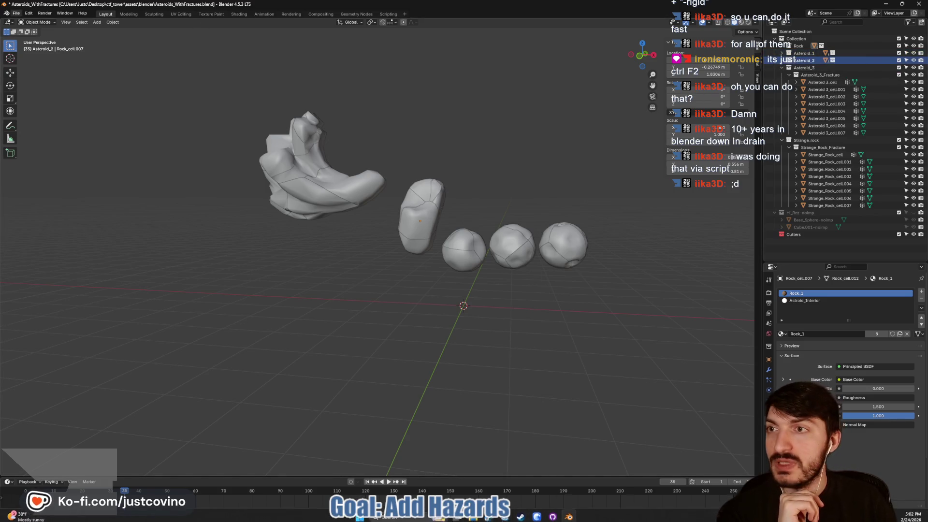
{"action": "left_click", "coordinate": [16, 13]}
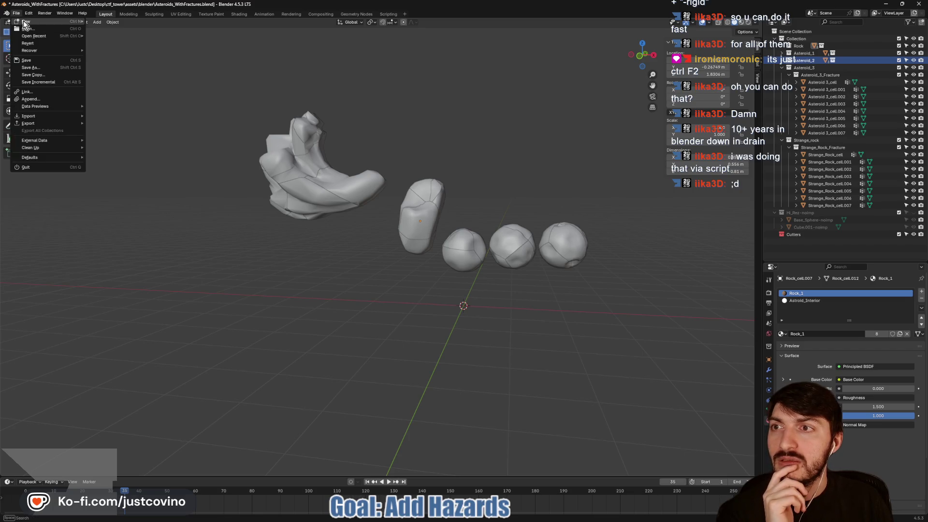
{"action": "mouse_move", "coordinate": [73, 21]}
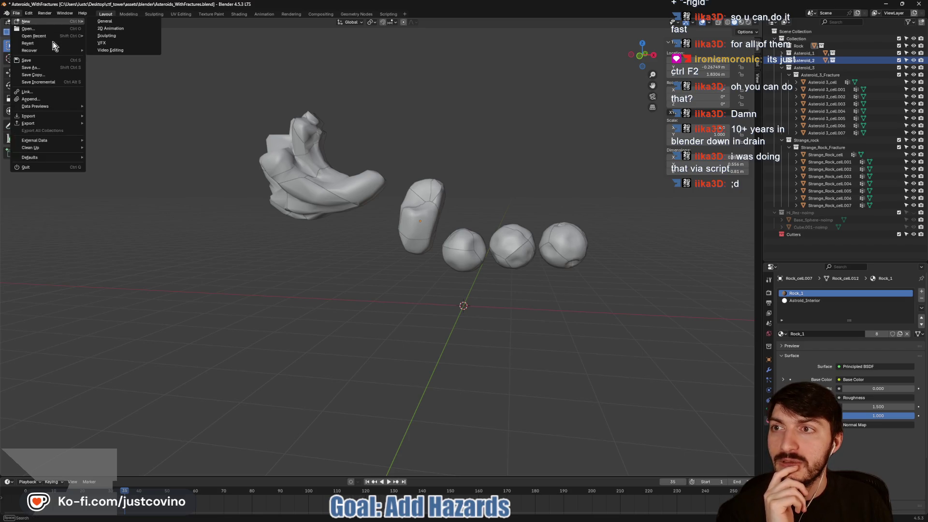
{"action": "left_click", "coordinate": [122, 21]}
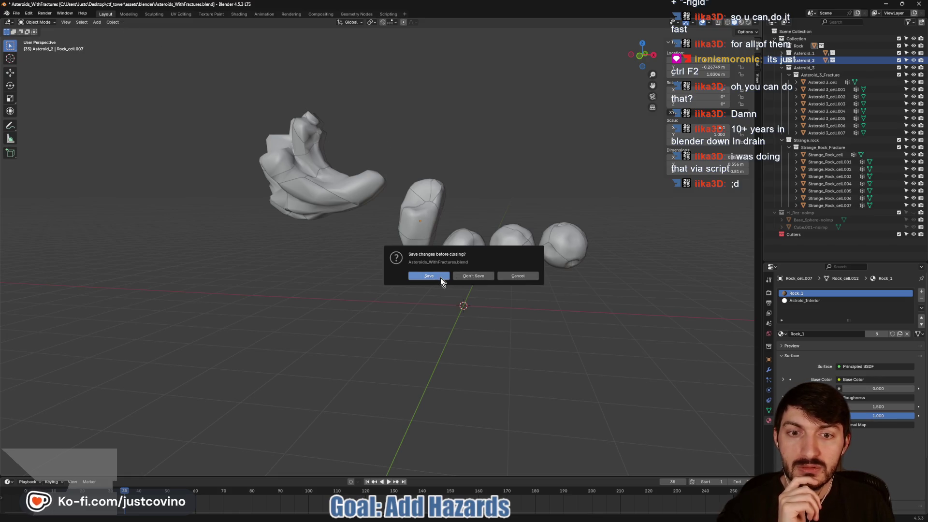
{"action": "left_click", "coordinate": [472, 276]}
Step: Delete the default cube, camera and light from the new scene
{"action": "key", "text": "a"}
{"action": "key", "text": "x"}
{"action": "left_click", "coordinate": [385, 236]}
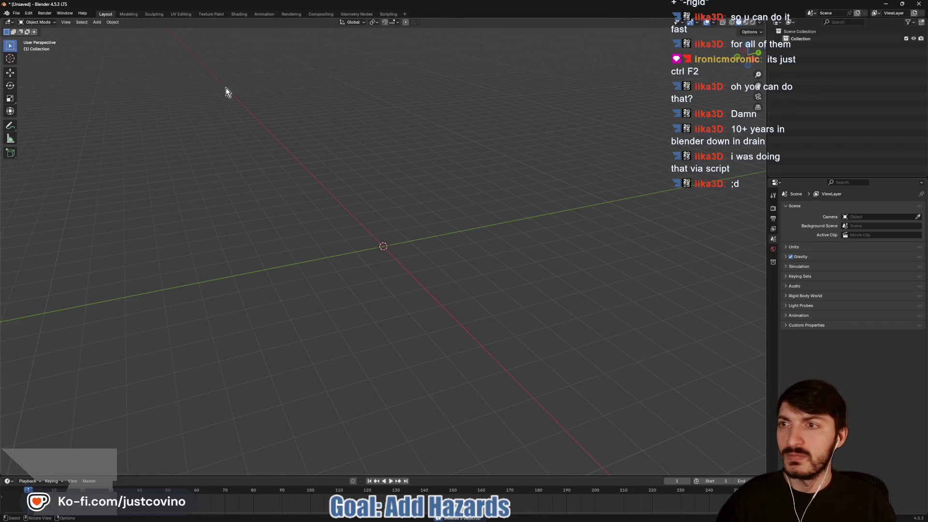
Step: Browse through Desktop > ctf_tower > assets > blender to Asteroids_WithFractures.blend for appending
{"action": "left_click", "coordinate": [16, 13]}
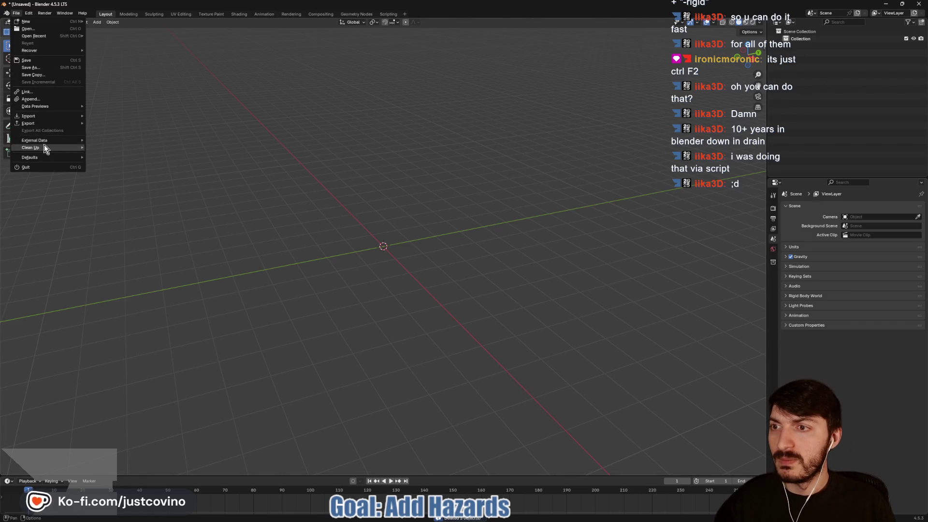
{"action": "left_click", "coordinate": [45, 100]}
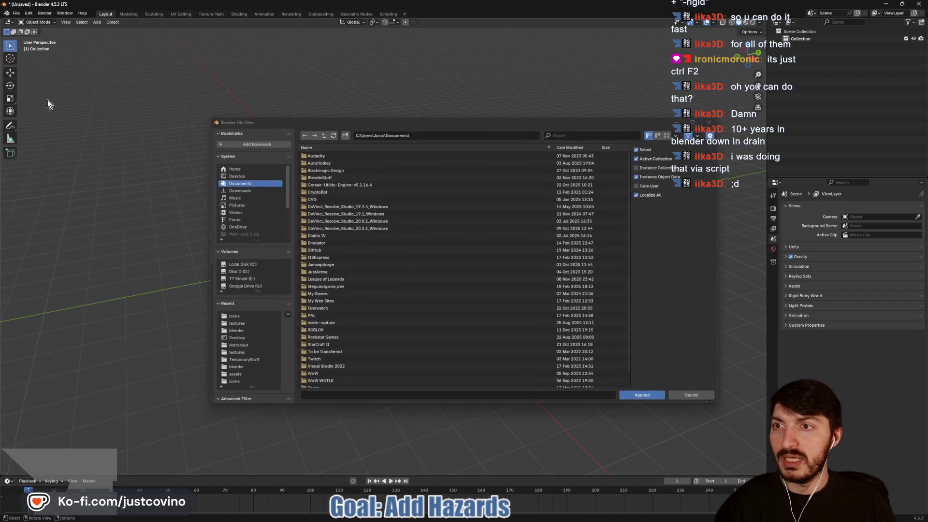
{"action": "left_click", "coordinate": [248, 177]}
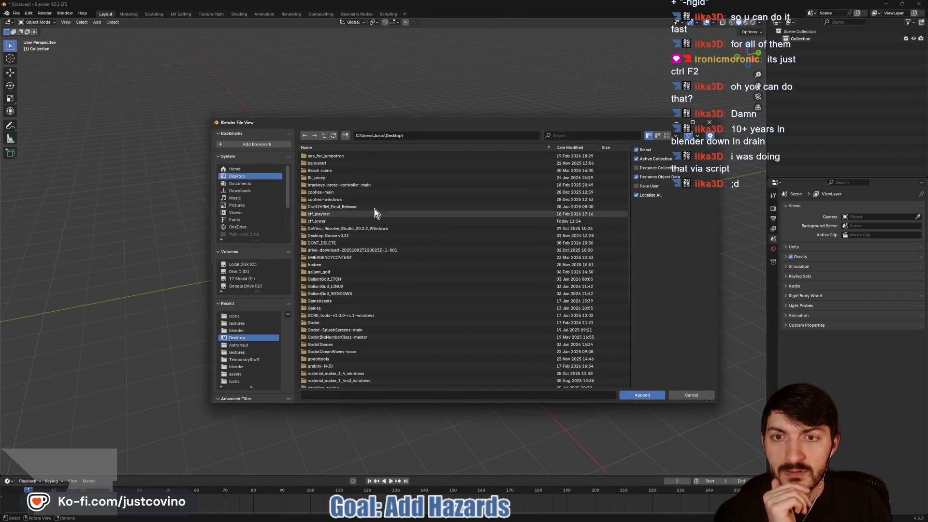
{"action": "double_click", "coordinate": [326, 221]}
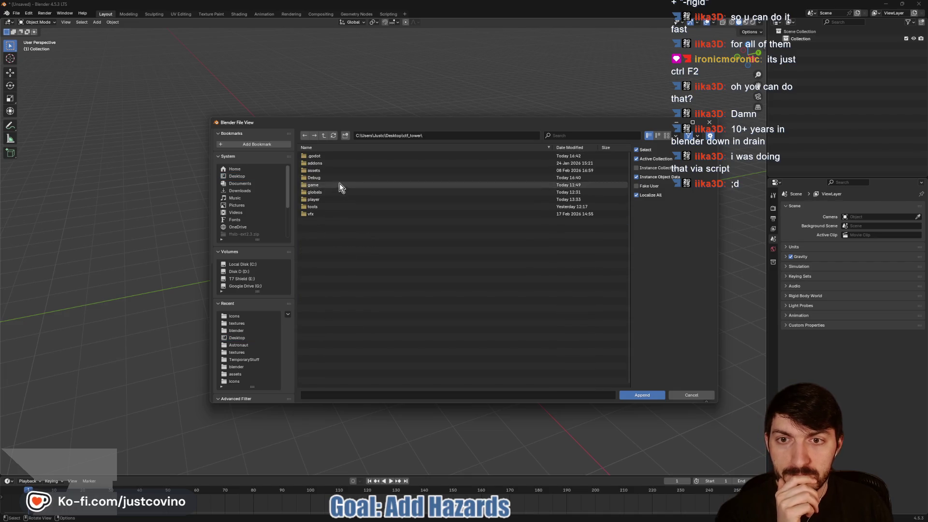
{"action": "double_click", "coordinate": [323, 170]}
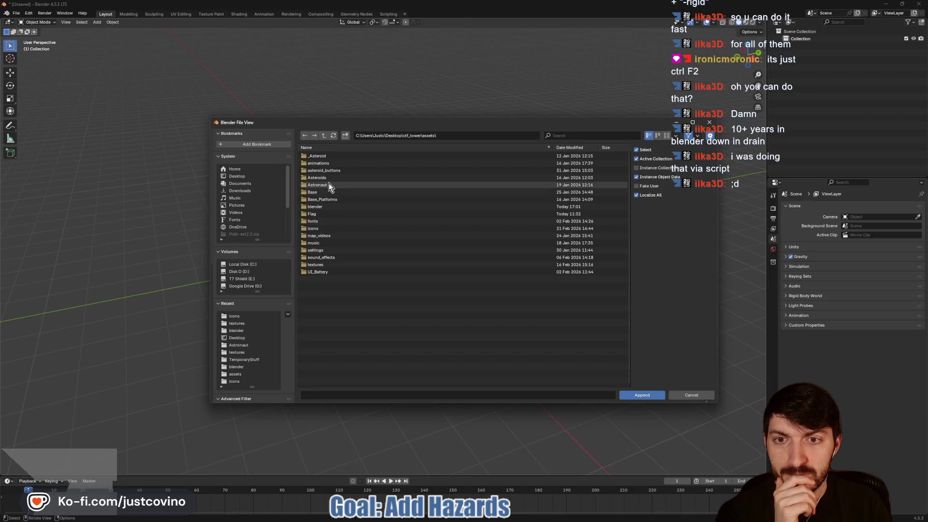
{"action": "double_click", "coordinate": [328, 208]}
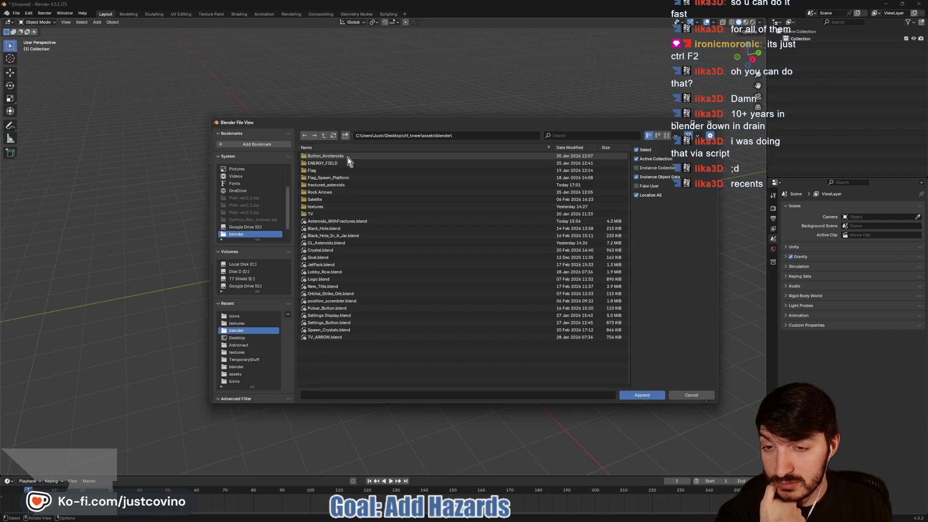
{"action": "left_click", "coordinate": [339, 221]}
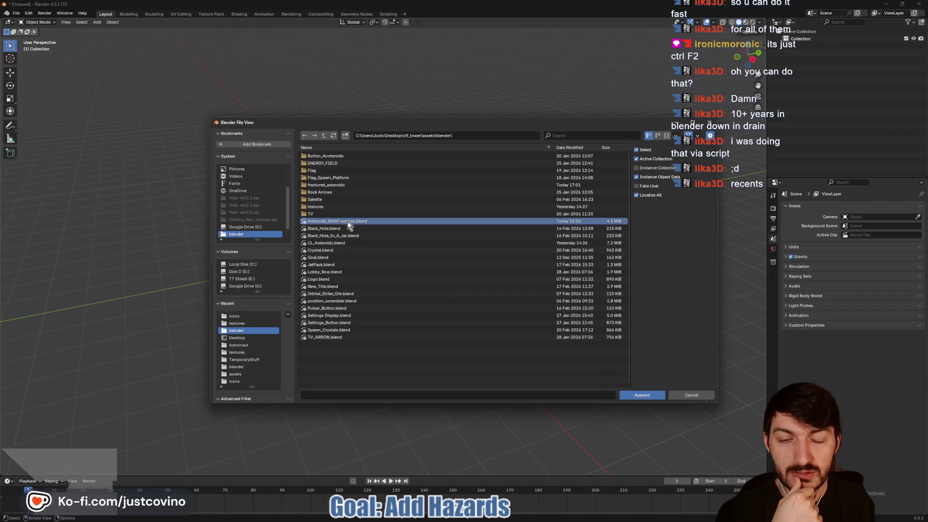
Step: Append the Asteroid_2 collection from Asteroids_WithFractures.blend
{"action": "left_click", "coordinate": [639, 397]}
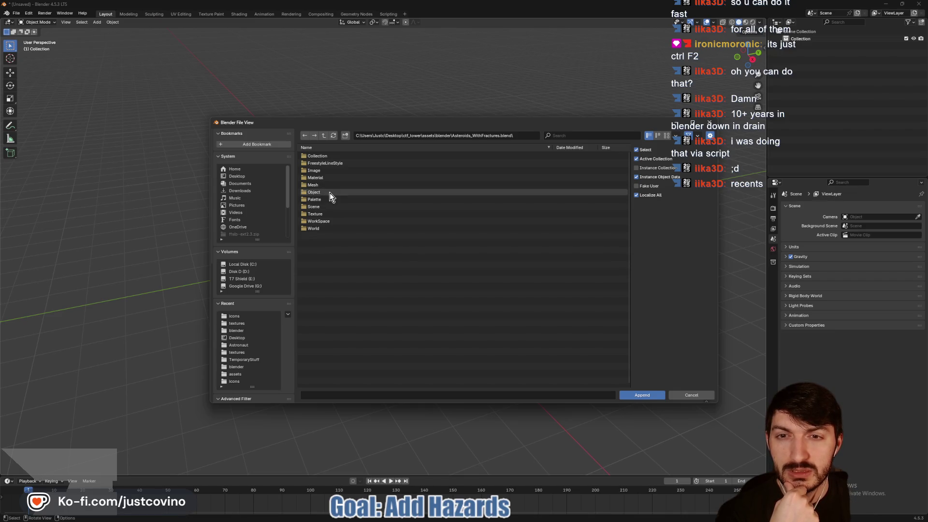
{"action": "left_click", "coordinate": [324, 156]}
{"action": "left_click", "coordinate": [329, 164]}
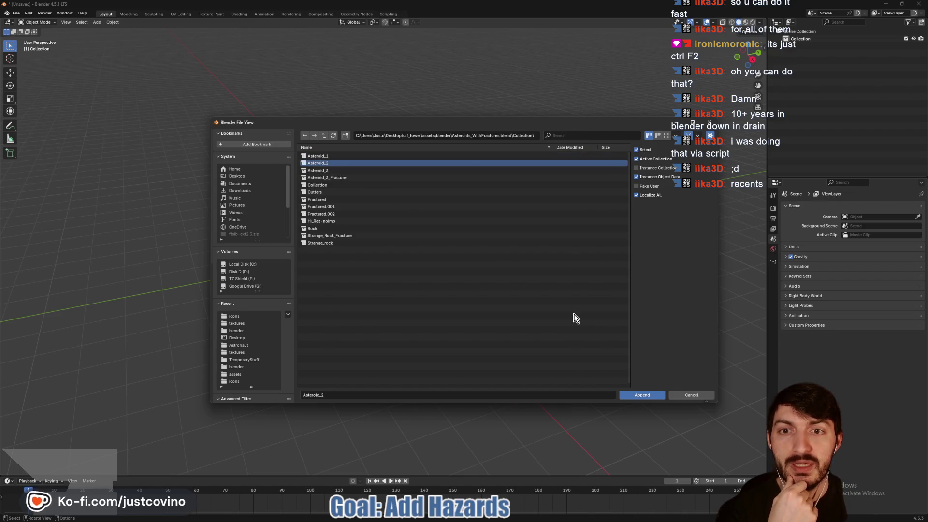
{"action": "left_click", "coordinate": [634, 396]}
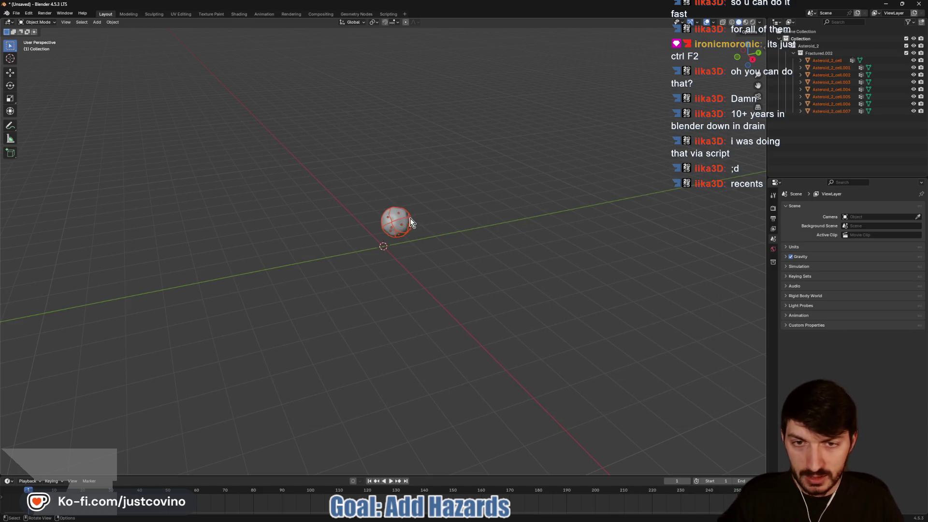
Step: Move Asteroid_2 to the world origin along Z in right view, then X in front view
{"action": "key", "text": "KP_3"}
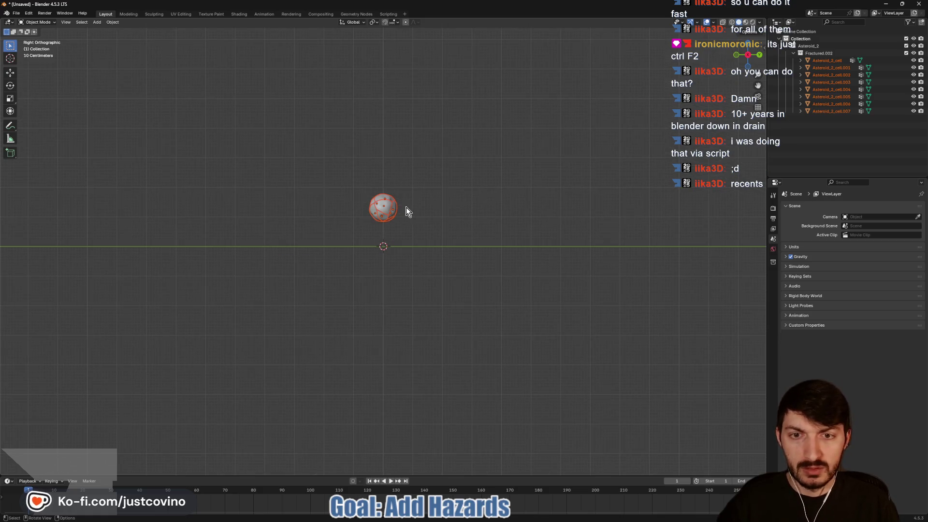
{"action": "key", "text": "g"}
{"action": "key", "text": "z"}
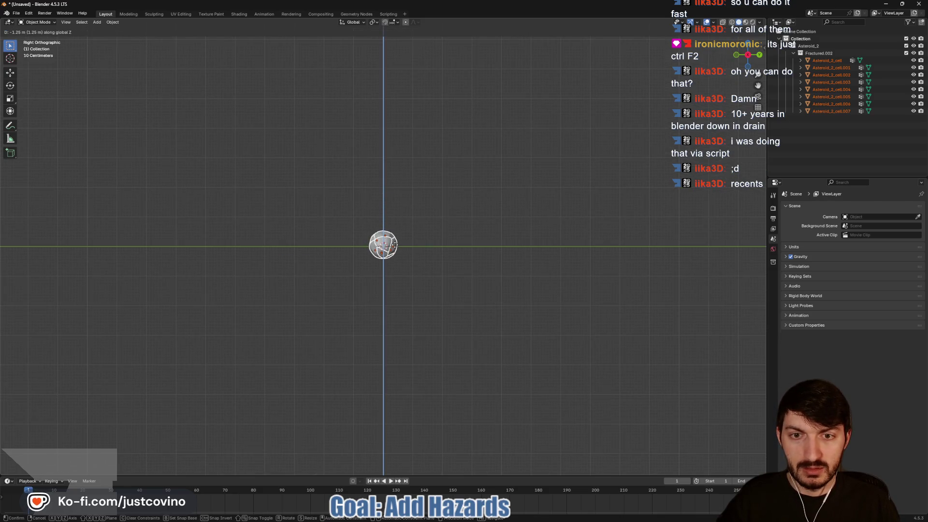
{"action": "left_click", "coordinate": [394, 245]}
{"action": "key", "text": "KP_1"}
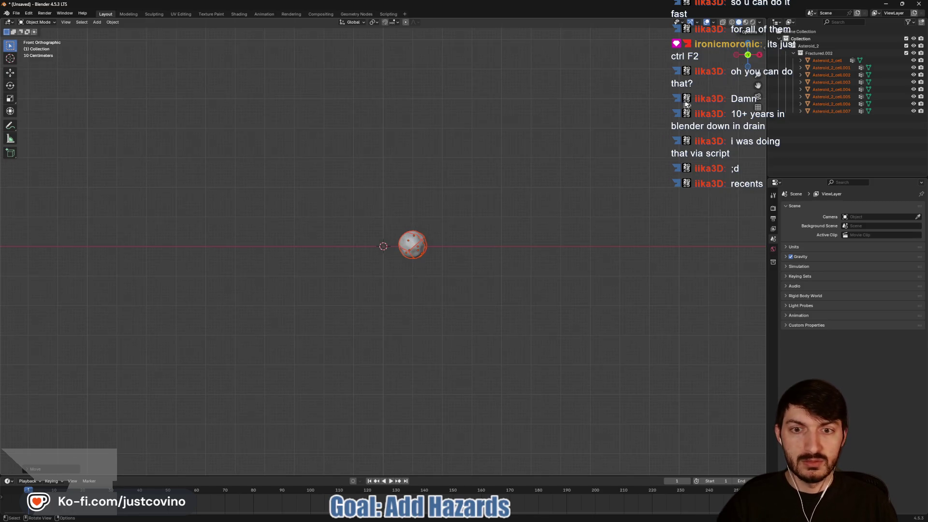
{"action": "key", "text": "g"}
{"action": "key", "text": "x"}
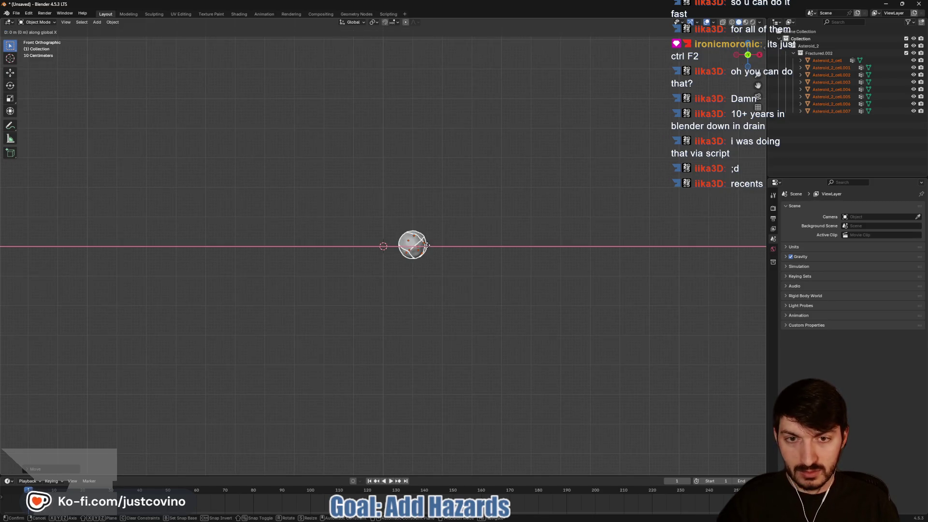
{"action": "left_click", "coordinate": [396, 246]}
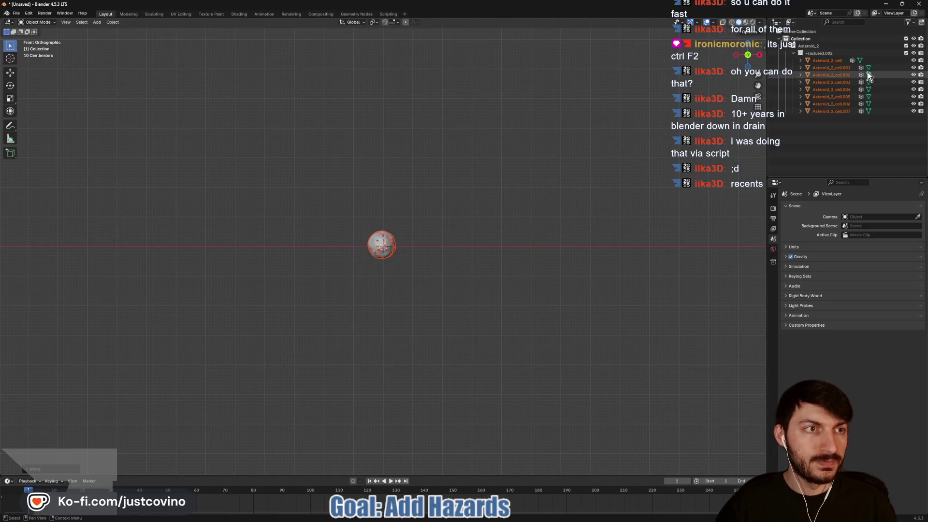
Step: Batch-rename all eight Asteroid_2 cells with a -rigid suffix, then deselect them
{"action": "left_click", "coordinate": [827, 61]}
{"action": "left_click", "coordinate": [828, 111]}
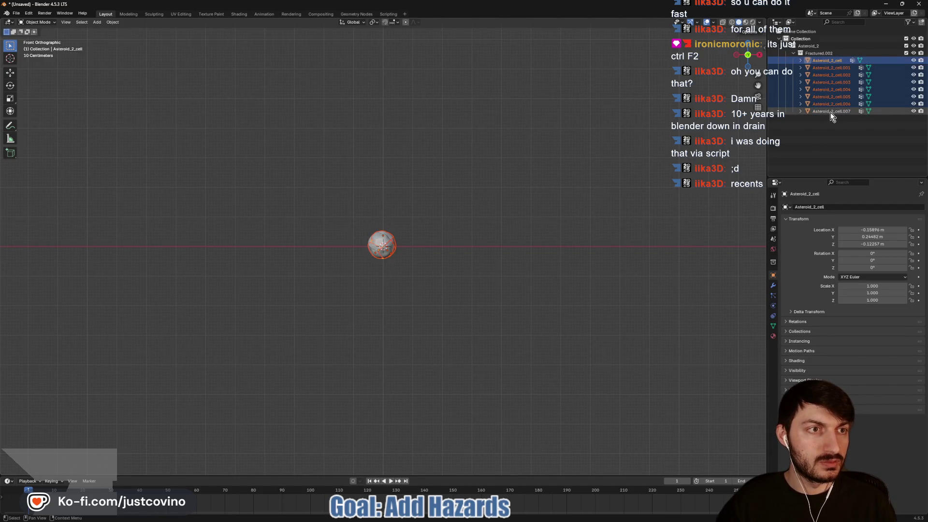
{"action": "left_click", "coordinate": [826, 62], "text": "shift"}
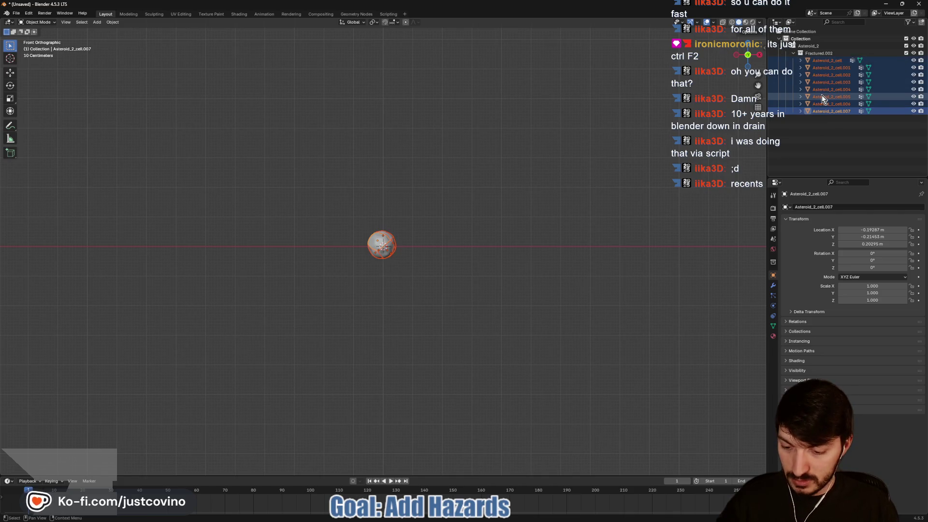
{"action": "key", "text": "ctrl+F2"}
{"action": "left_click", "coordinate": [832, 116]}
{"action": "left_click", "coordinate": [824, 136]}
{"action": "left_click", "coordinate": [835, 132]}
{"action": "type", "text": "-rigid"}
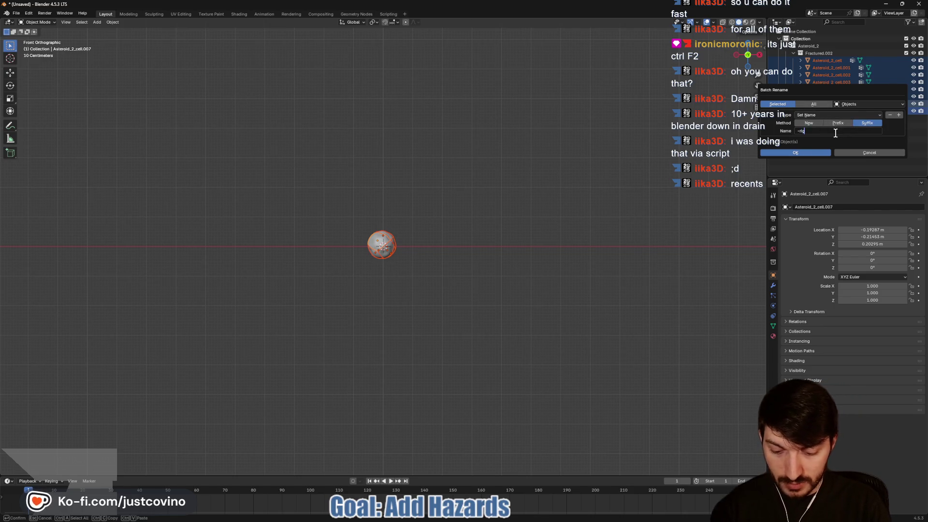
{"action": "key", "text": "Return"}
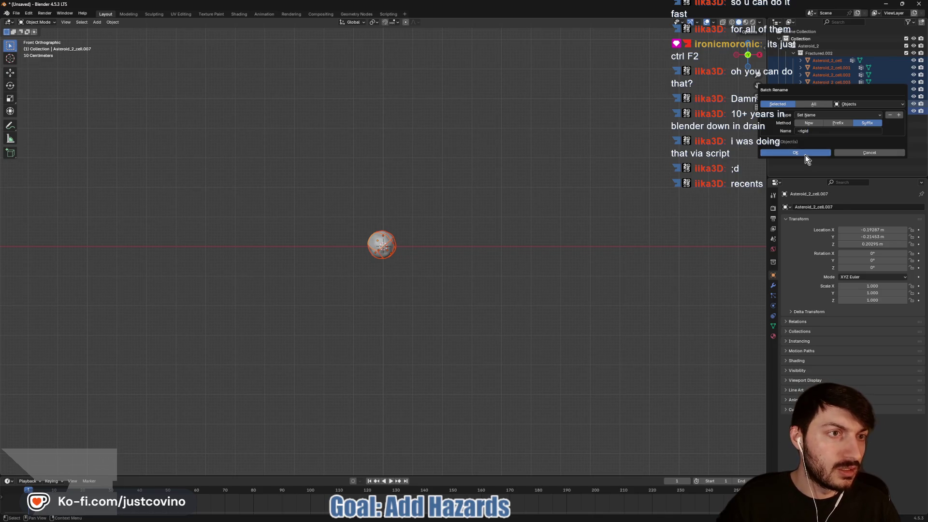
{"action": "left_click", "coordinate": [805, 156]}
{"action": "left_click", "coordinate": [578, 173]}
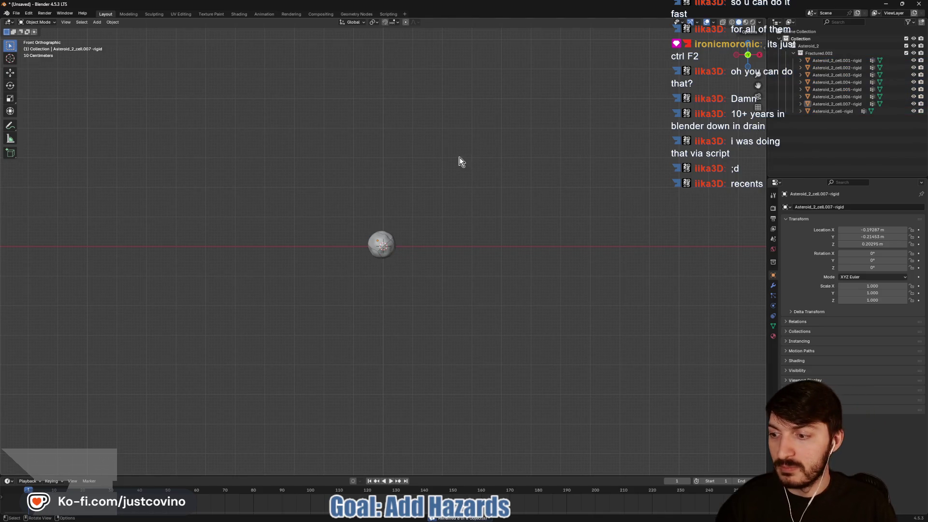
{"action": "left_click", "coordinate": [16, 13]}
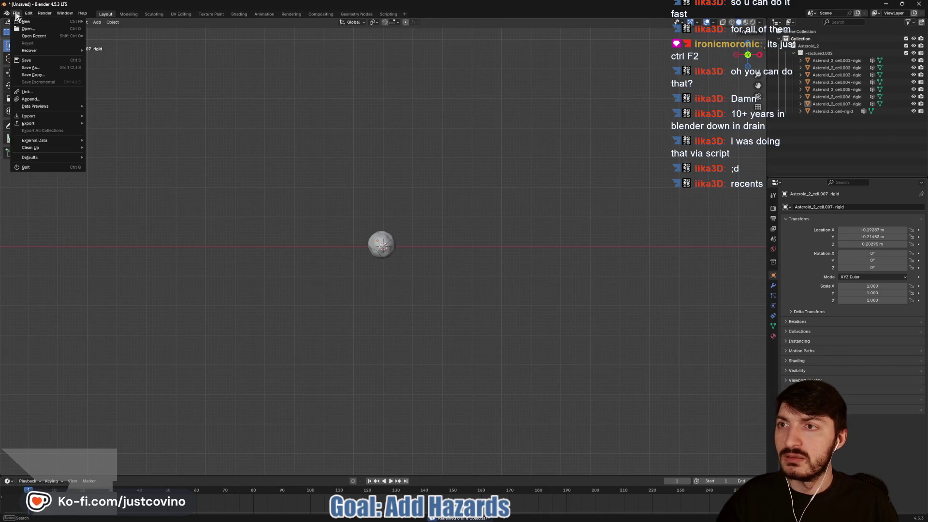
Step: Save the Asteroid_2 scene as fracture_2.blend in the fractured_asteroids folder
{"action": "left_click", "coordinate": [48, 78]}
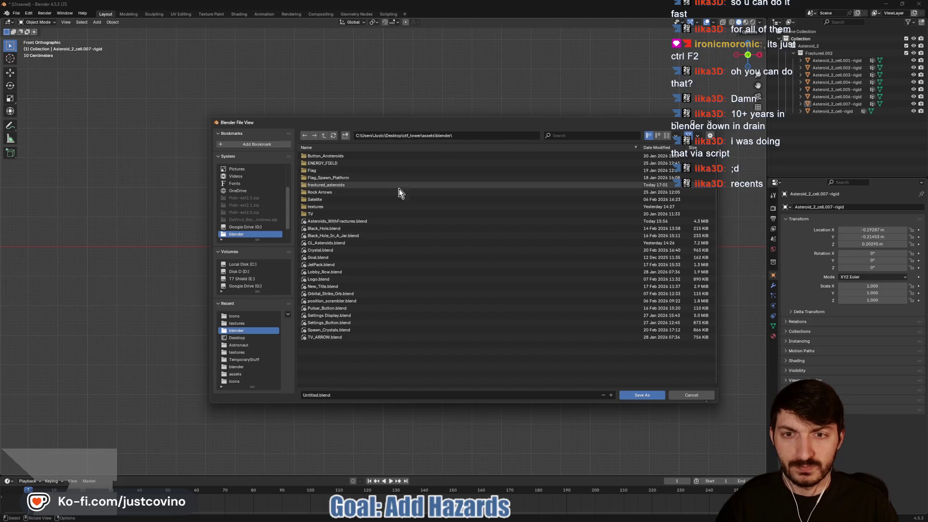
{"action": "double_click", "coordinate": [335, 186]}
{"action": "left_click", "coordinate": [316, 395]}
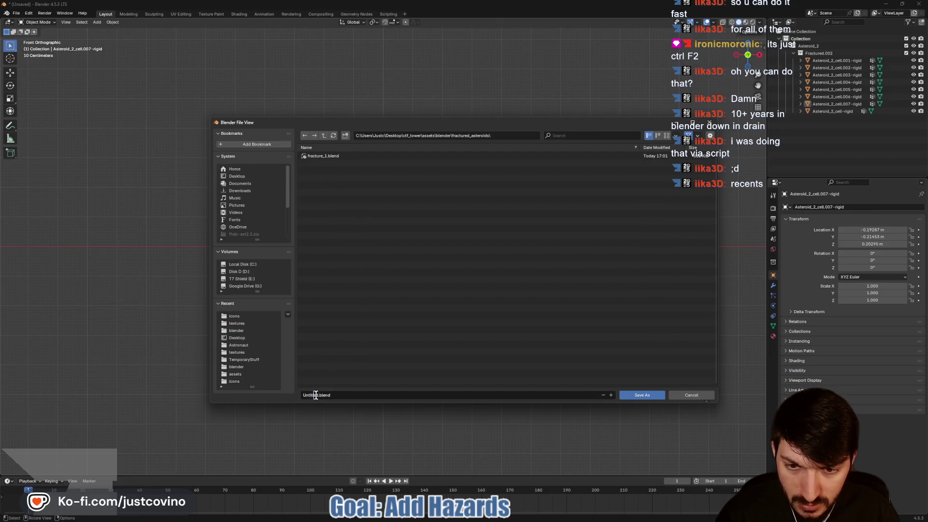
{"action": "type", "text": "c"}
{"action": "key", "text": "BackSpace"}
{"action": "type", "text": "fracture_2"}
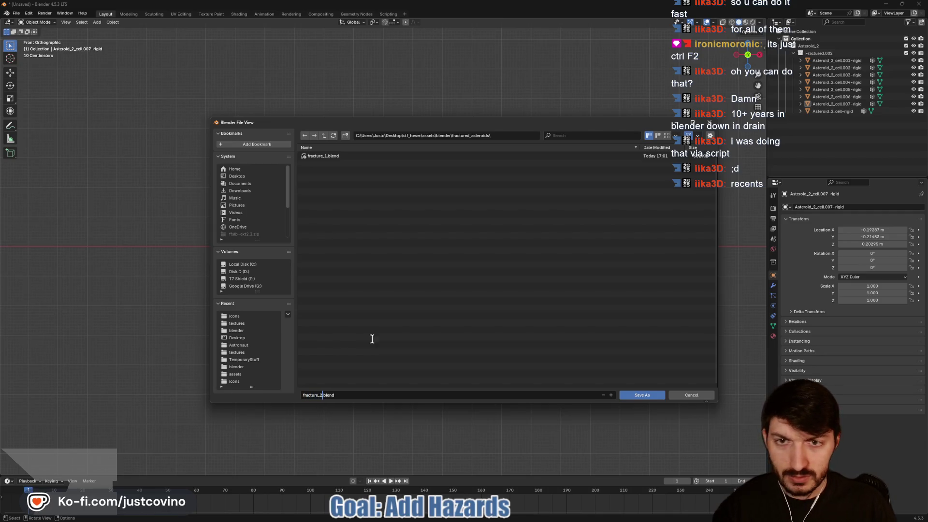
{"action": "left_click", "coordinate": [647, 399]}
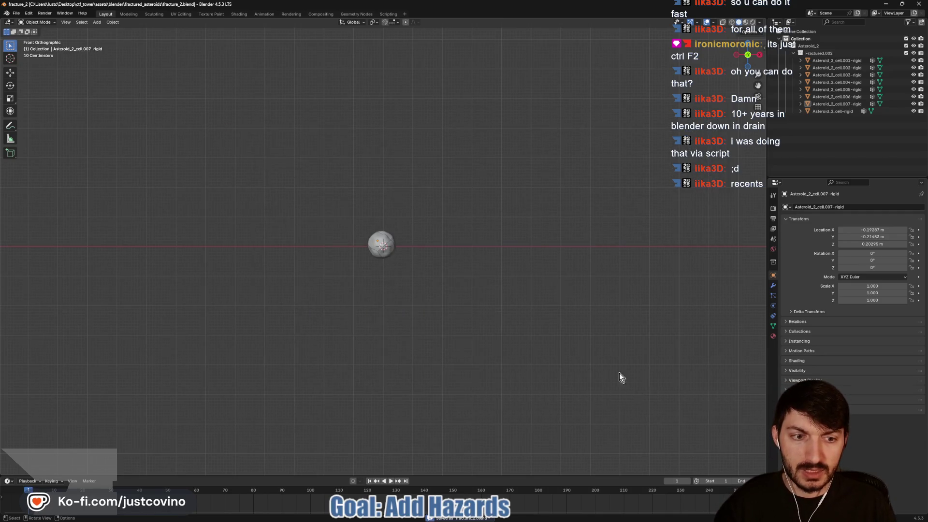
{"action": "left_click", "coordinate": [16, 13]}
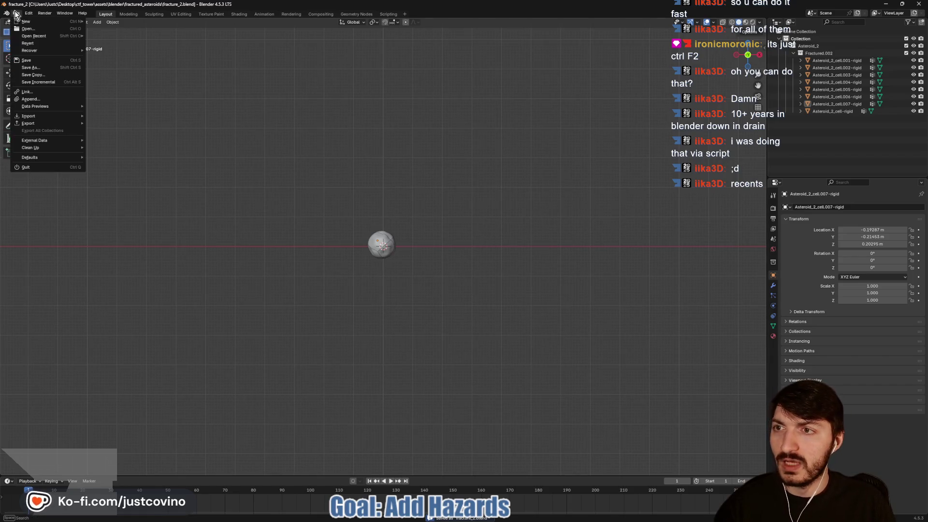
Step: Start a new General file and delete its default camera, cube and light
{"action": "mouse_move", "coordinate": [26, 23]}
{"action": "left_click", "coordinate": [104, 21]}
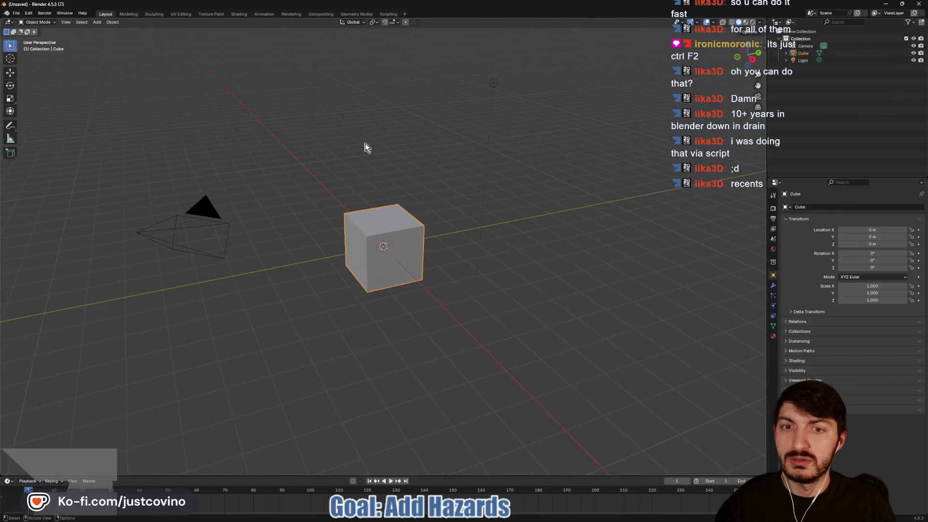
{"action": "key", "text": "a"}
{"action": "key", "text": "x"}
{"action": "left_click", "coordinate": [399, 200]}
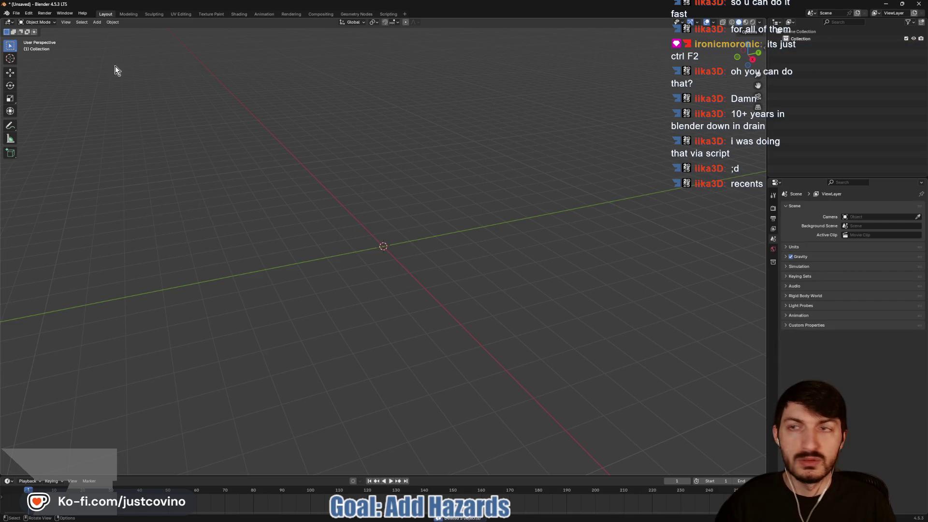
Step: Append the Asteroid_3 collection from Asteroids_WithFractures.blend
{"action": "left_click", "coordinate": [16, 13]}
{"action": "left_click", "coordinate": [39, 100]}
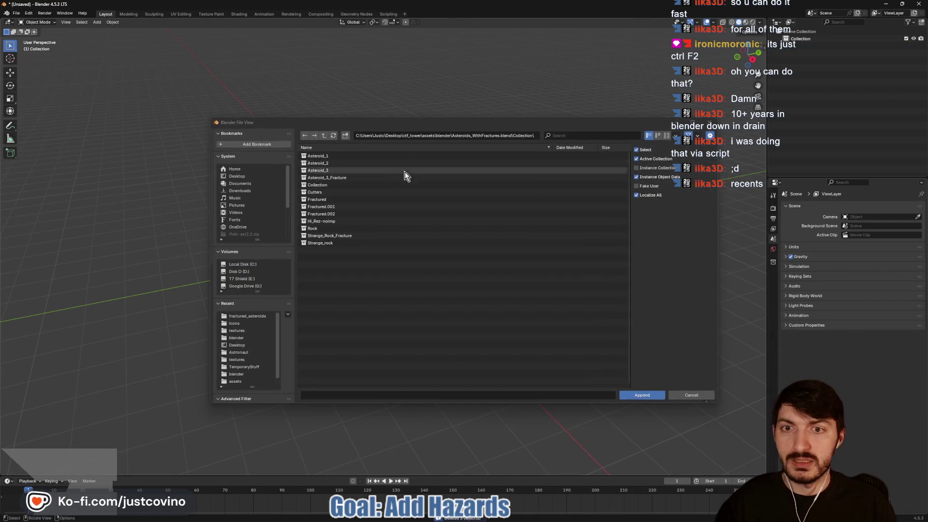
{"action": "left_click", "coordinate": [338, 170]}
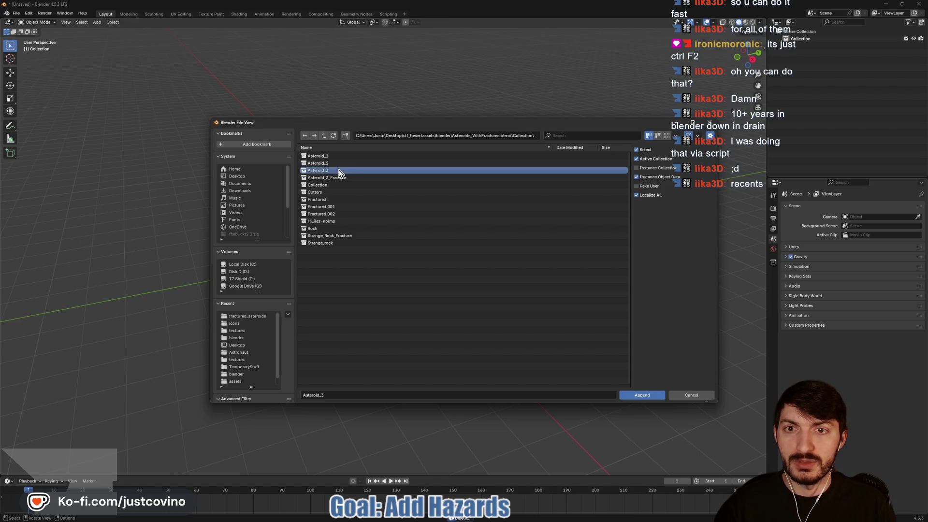
{"action": "left_click", "coordinate": [635, 396]}
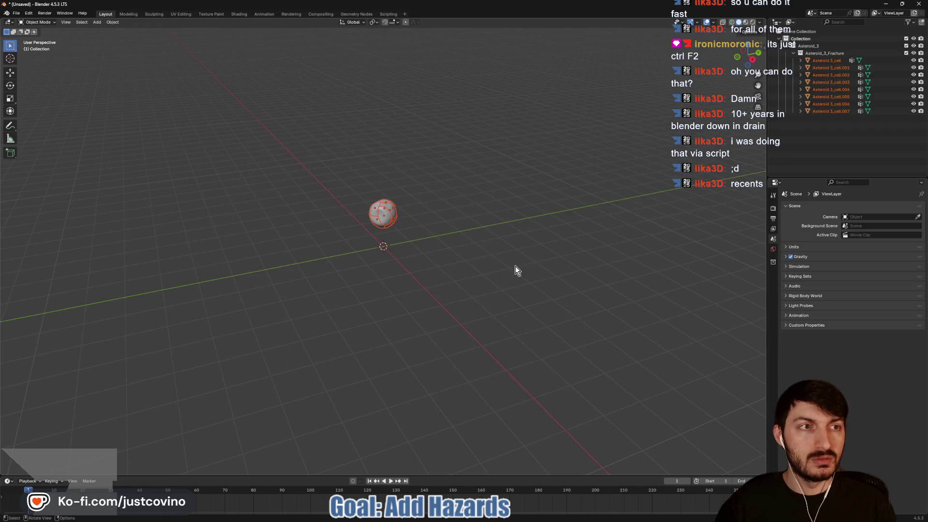
Step: Lower Asteroid_3 along Z to sit at height zero, viewed from the side
{"action": "left_click", "coordinate": [753, 58]}
{"action": "key", "text": "g"}
{"action": "key", "text": "z"}
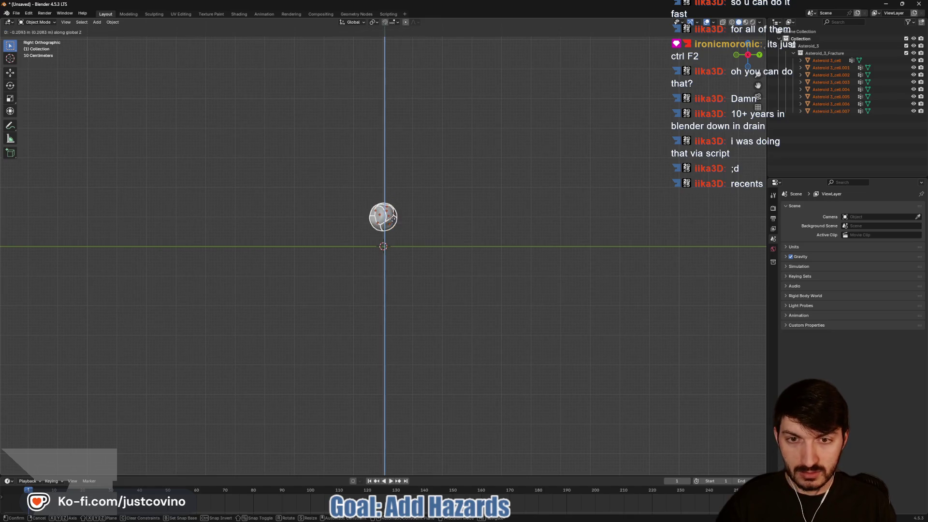
{"action": "left_click", "coordinate": [392, 247]}
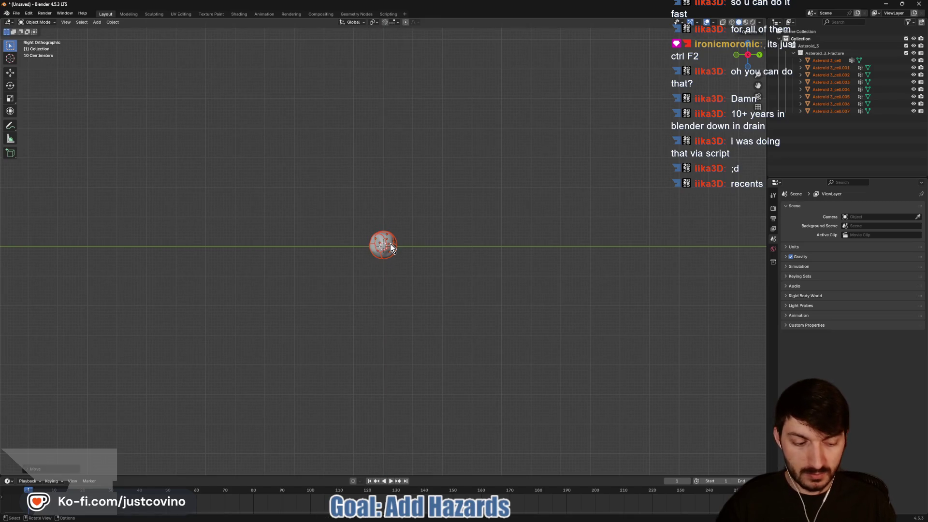
{"action": "key", "text": "KP_1"}
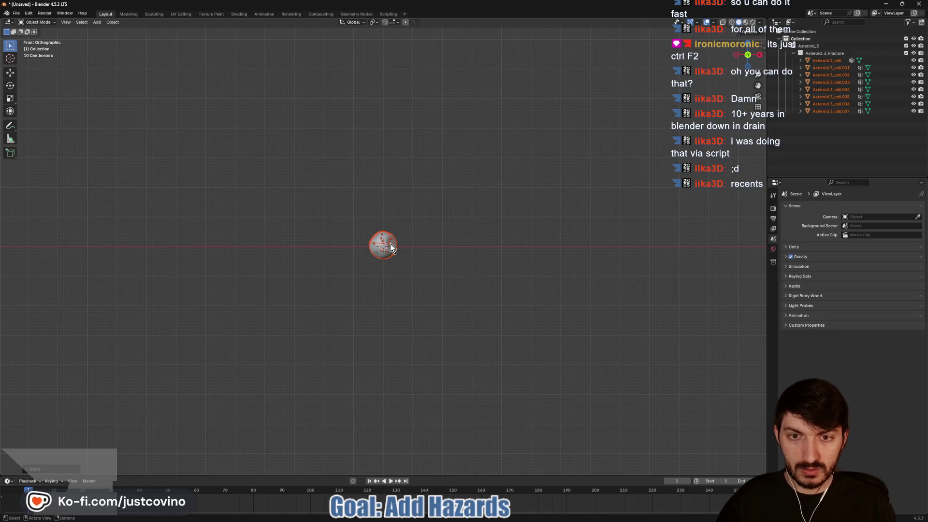
Step: Batch-rename the eight Asteroid_3 cells with Set Name, adding a -rigid suffix
{"action": "left_click", "coordinate": [827, 60]}
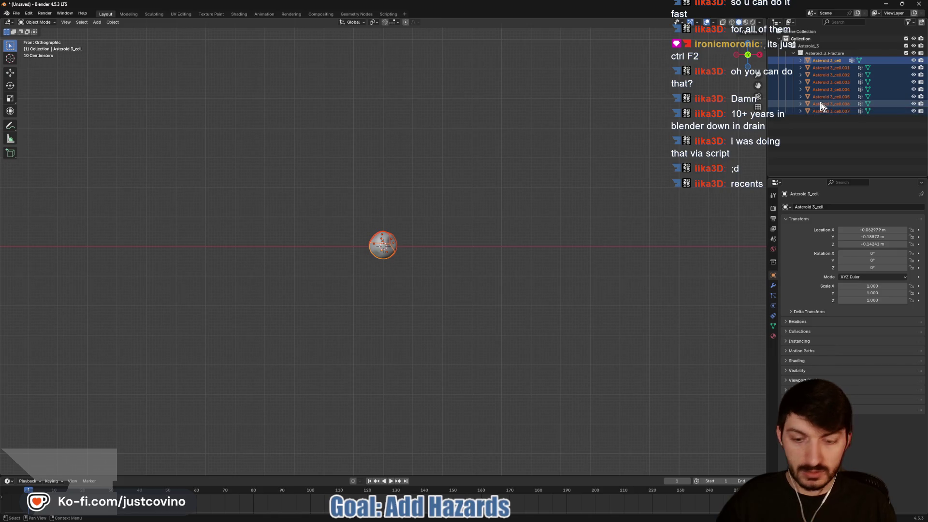
{"action": "key", "text": "ctrl+F2"}
{"action": "left_click", "coordinate": [836, 123]}
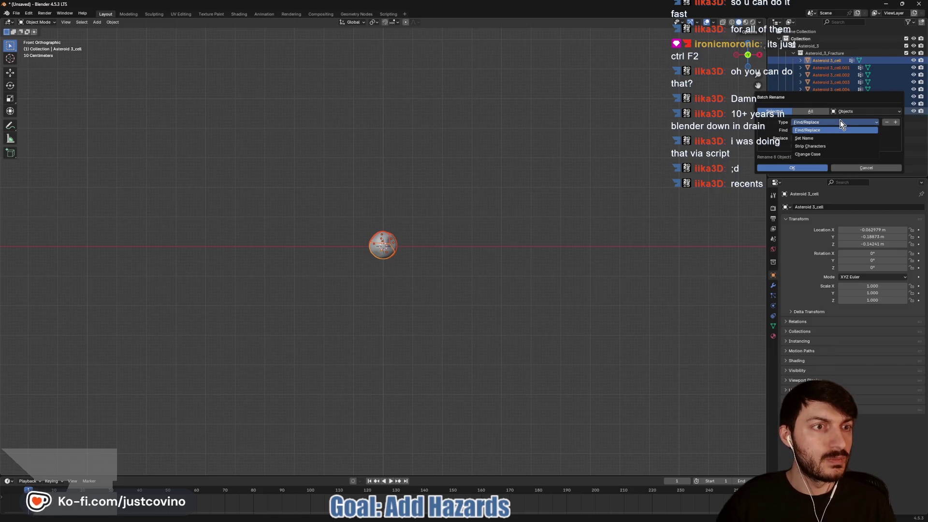
{"action": "left_click", "coordinate": [838, 138]}
{"action": "left_click", "coordinate": [841, 138]}
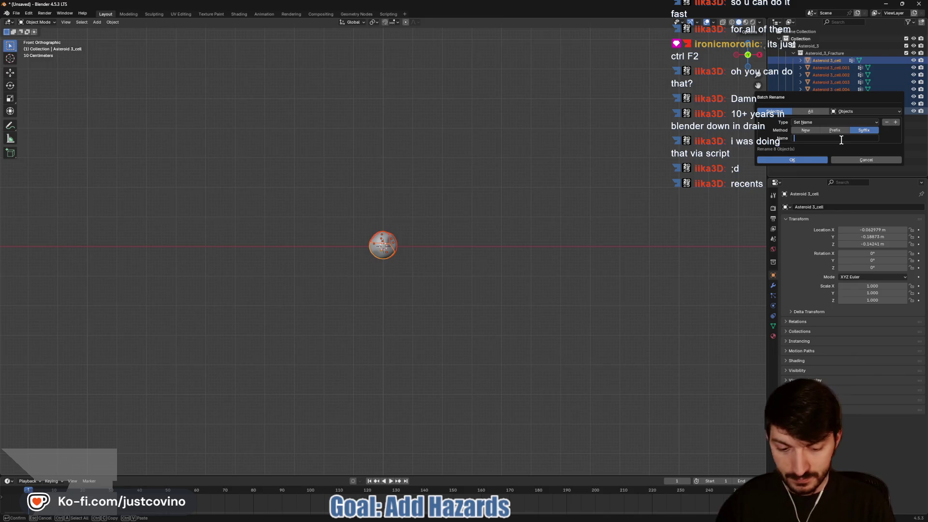
{"action": "left_click", "coordinate": [799, 159]}
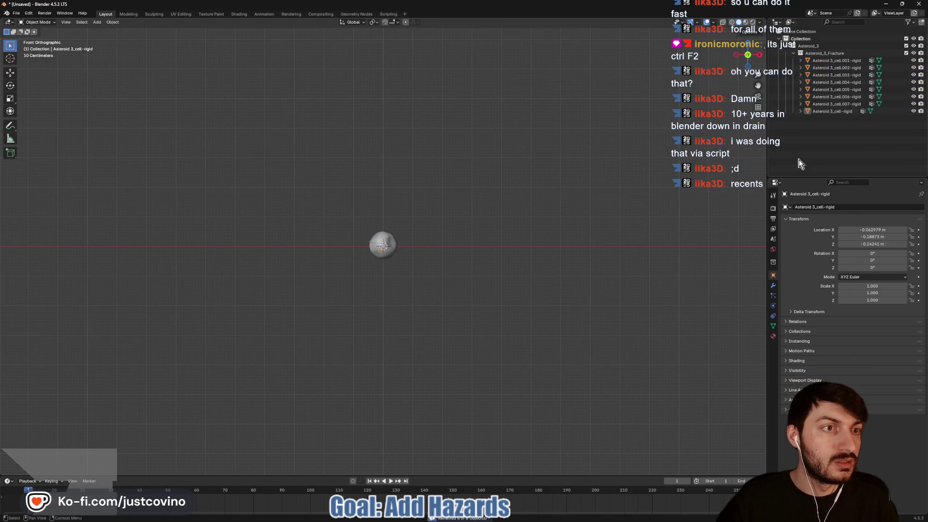
Step: Save the Asteroid_3 scene as fracture_3.blend in fractured_asteroids
{"action": "left_click", "coordinate": [19, 14]}
{"action": "left_click", "coordinate": [44, 72]}
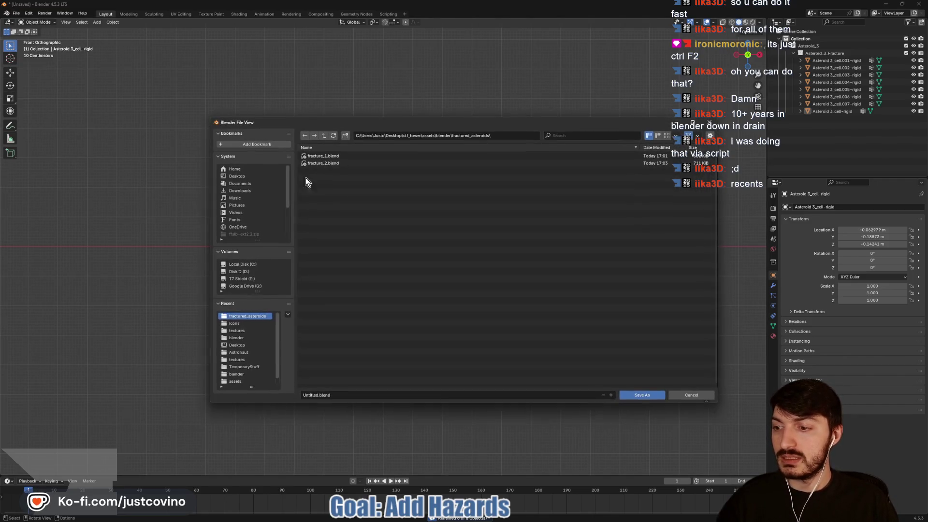
{"action": "left_click", "coordinate": [314, 395]}
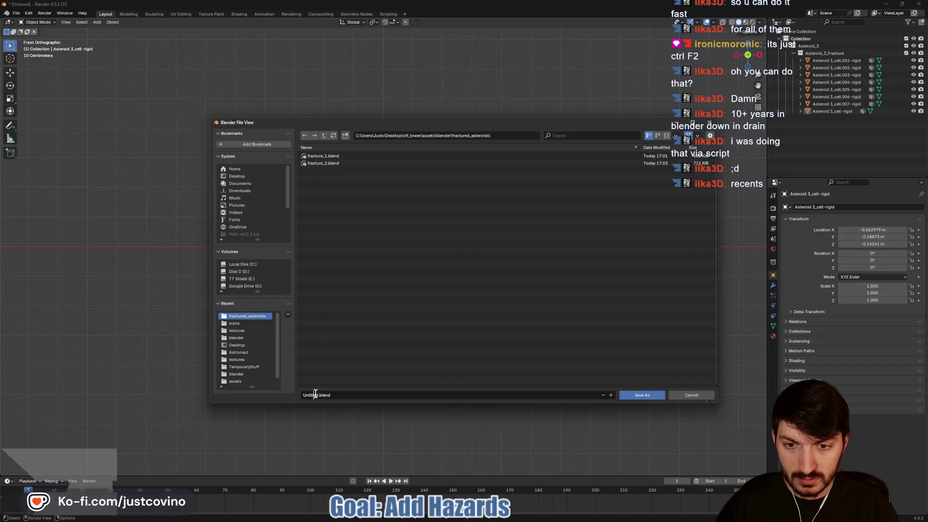
{"action": "type", "text": "fracture"}
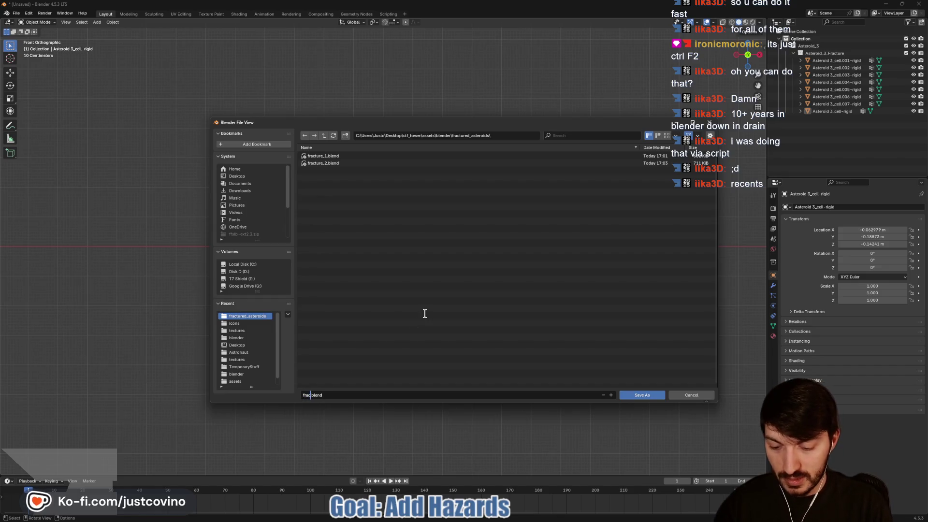
{"action": "left_click", "coordinate": [641, 395]}
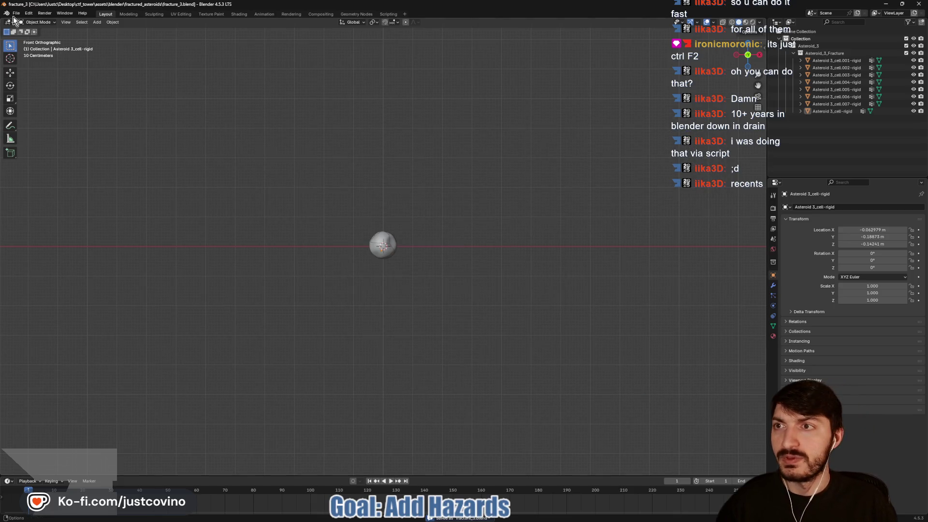
{"action": "left_click", "coordinate": [16, 14]}
Step: Start a new General file and delete the default cube, camera and light
{"action": "mouse_move", "coordinate": [27, 22]}
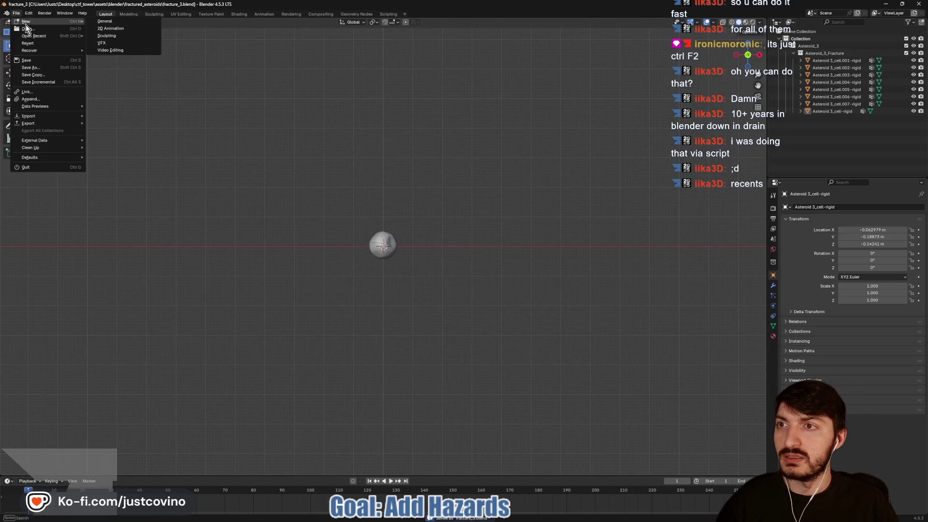
{"action": "left_click", "coordinate": [104, 21]}
{"action": "key", "text": "a"}
{"action": "key", "text": "x"}
{"action": "left_click", "coordinate": [427, 205]}
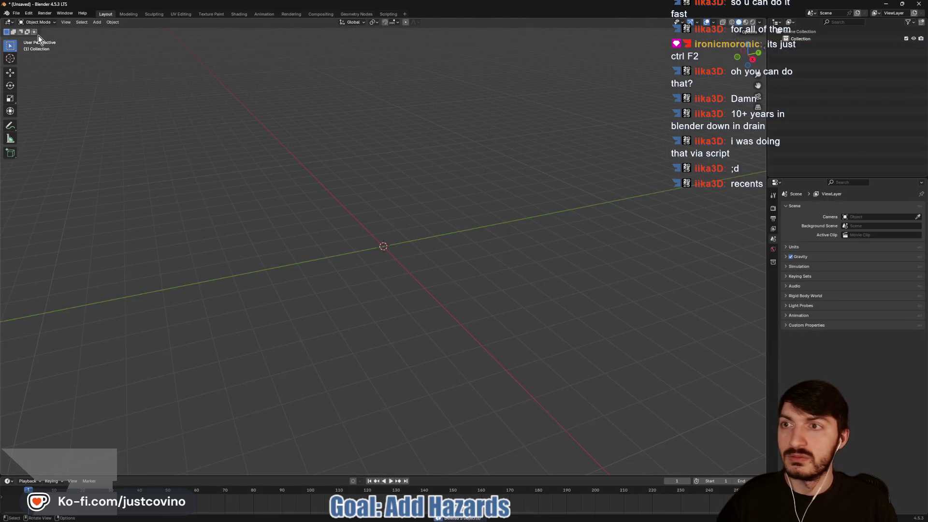
Step: Append the Rock collection from Asteroids_WithFractures.blend
{"action": "left_click", "coordinate": [16, 14]}
{"action": "left_click", "coordinate": [31, 99]}
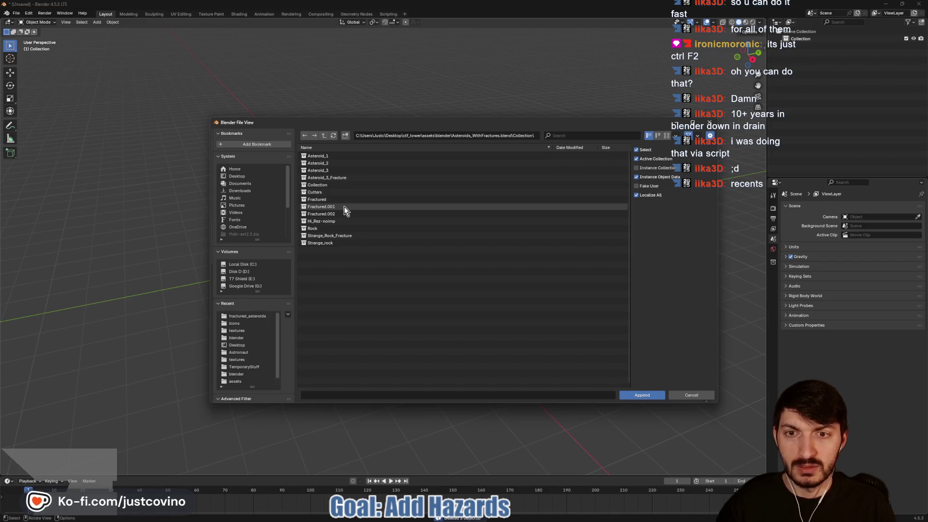
{"action": "left_click", "coordinate": [352, 236]}
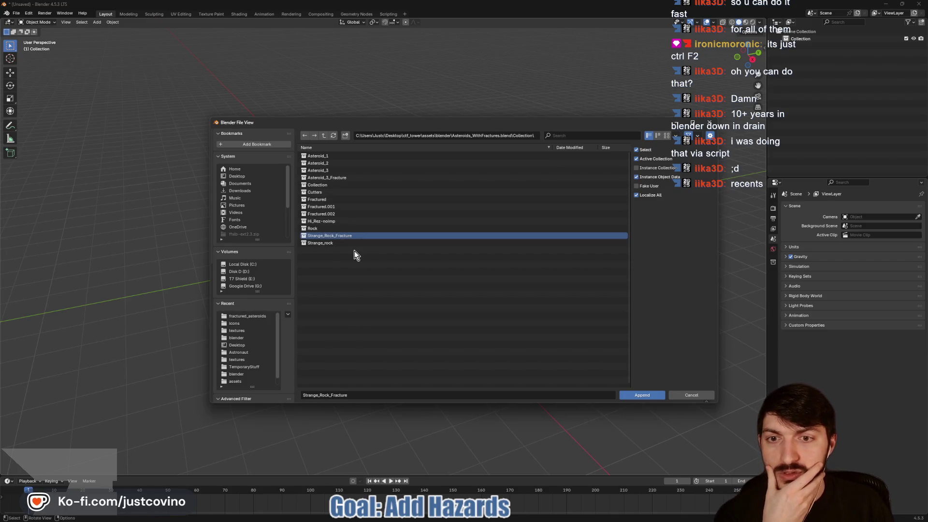
{"action": "left_click", "coordinate": [341, 228]}
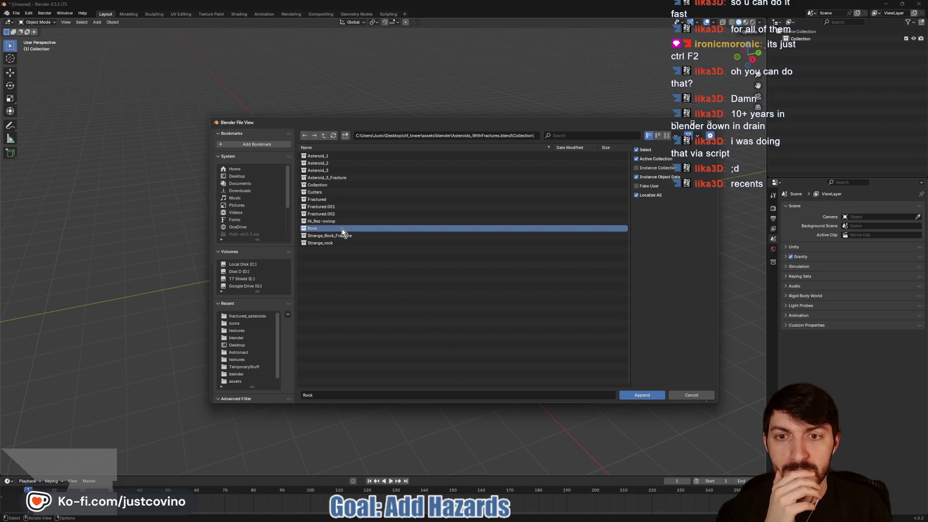
{"action": "mouse_move", "coordinate": [573, 518]}
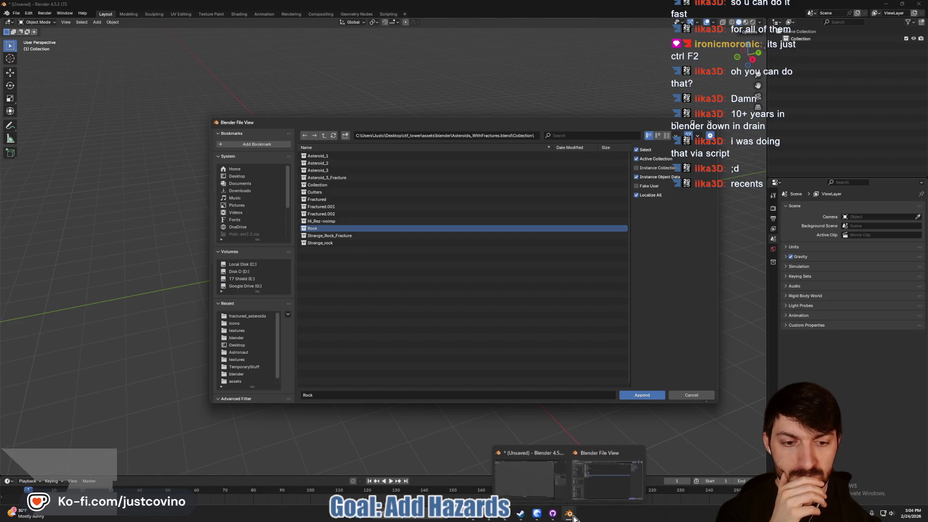
{"action": "left_click", "coordinate": [531, 479]}
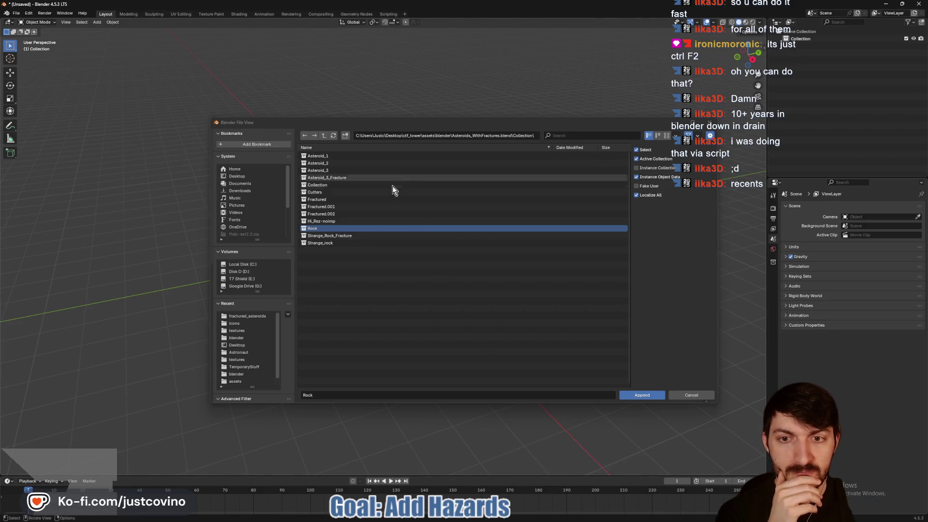
{"action": "left_click", "coordinate": [343, 228]}
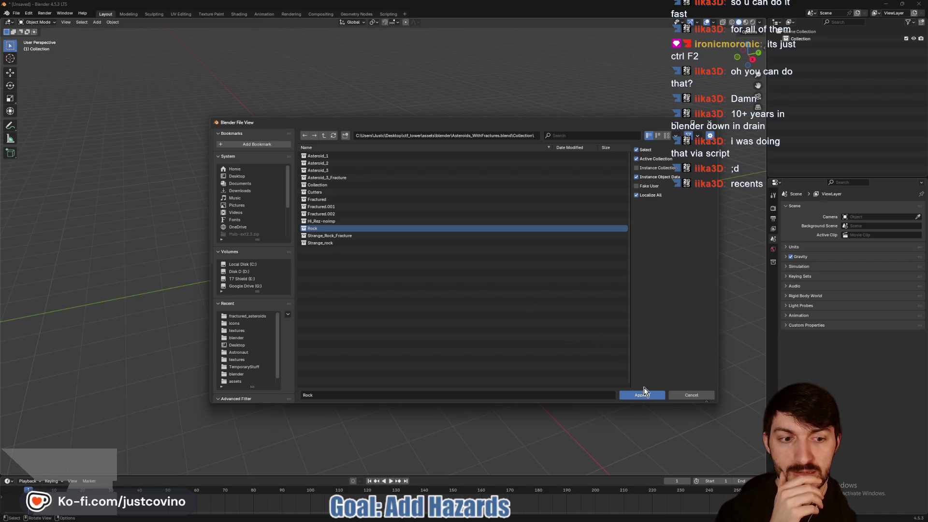
{"action": "left_click", "coordinate": [643, 393]}
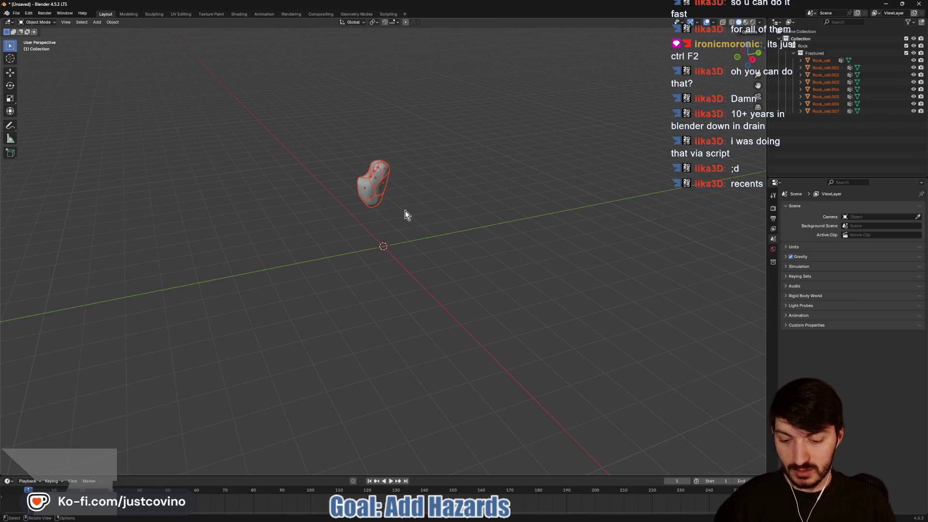
Step: Move the Rock pieces down and across to sit at the world origin
{"action": "key", "text": "g"}
{"action": "key", "text": "z"}
{"action": "left_click", "coordinate": [428, 269]}
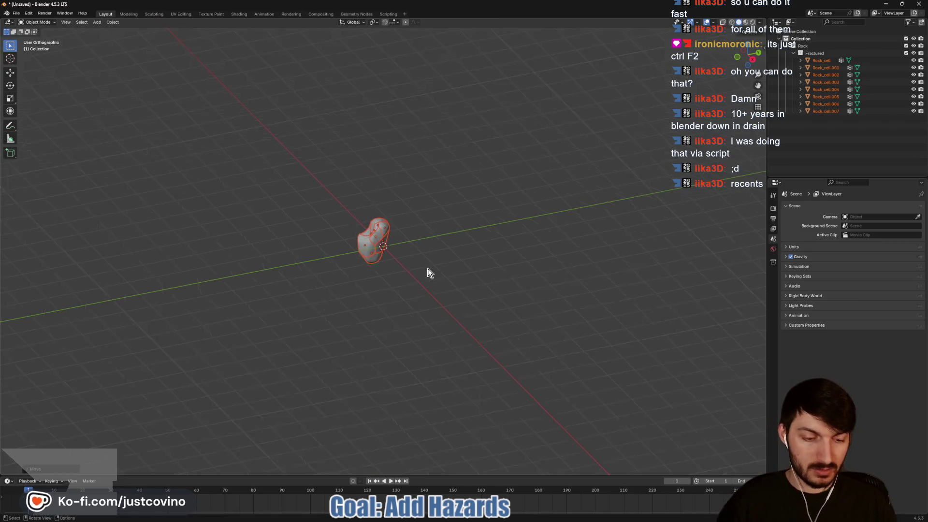
{"action": "key", "text": "g"}
{"action": "key", "text": "KP_1"}
{"action": "key", "text": "x"}
{"action": "key", "text": "z"}
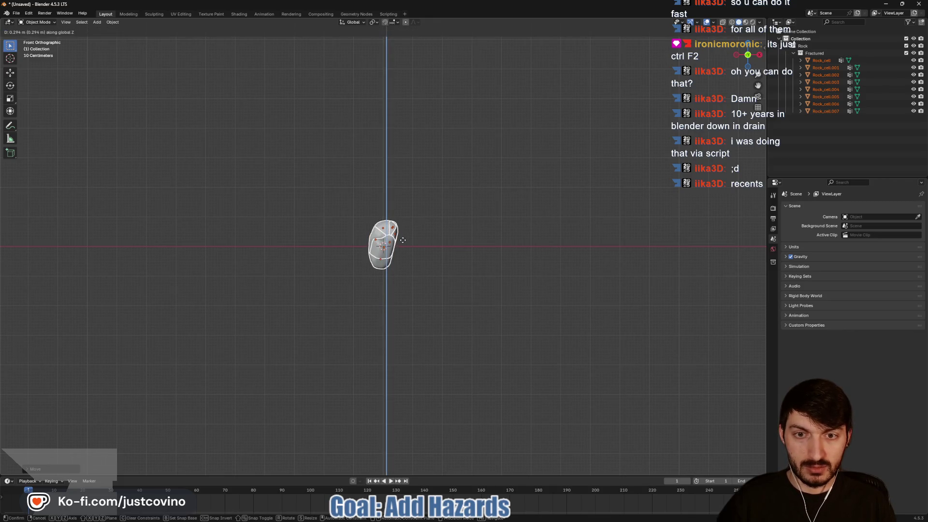
{"action": "left_click", "coordinate": [403, 242]}
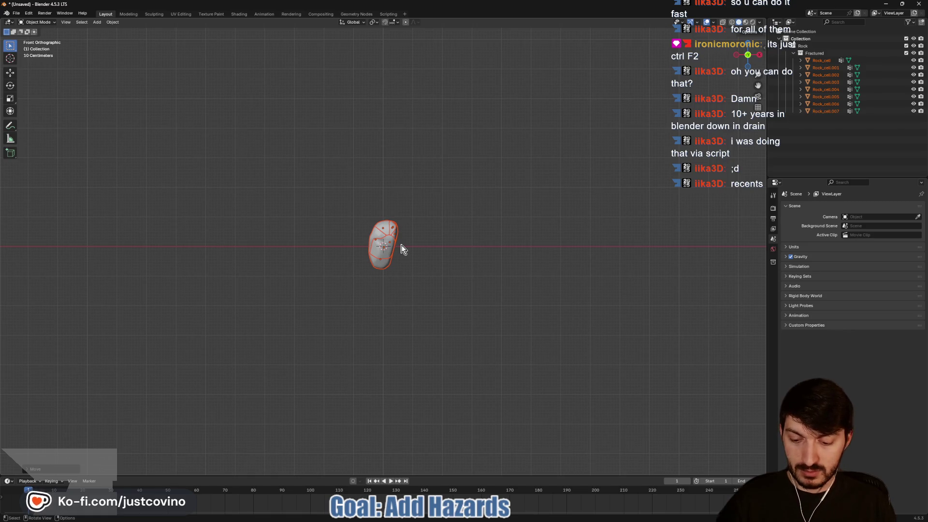
{"action": "key", "text": "g"}
{"action": "left_click", "coordinate": [406, 250]}
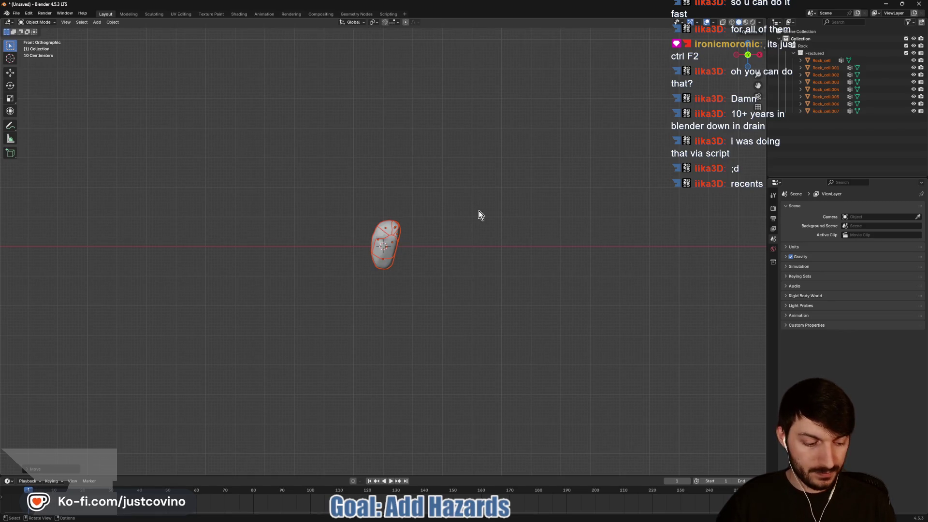
{"action": "key", "text": "KP_3"}
{"action": "left_click_drag", "start_coordinate": [455, 223], "coordinate": [544, 235]}
Step: Batch-rename Rock_cell through Rock_cell.007 with a -rigid suffix
{"action": "left_click", "coordinate": [822, 60]}
{"action": "left_click", "coordinate": [831, 110], "text": "shift"}
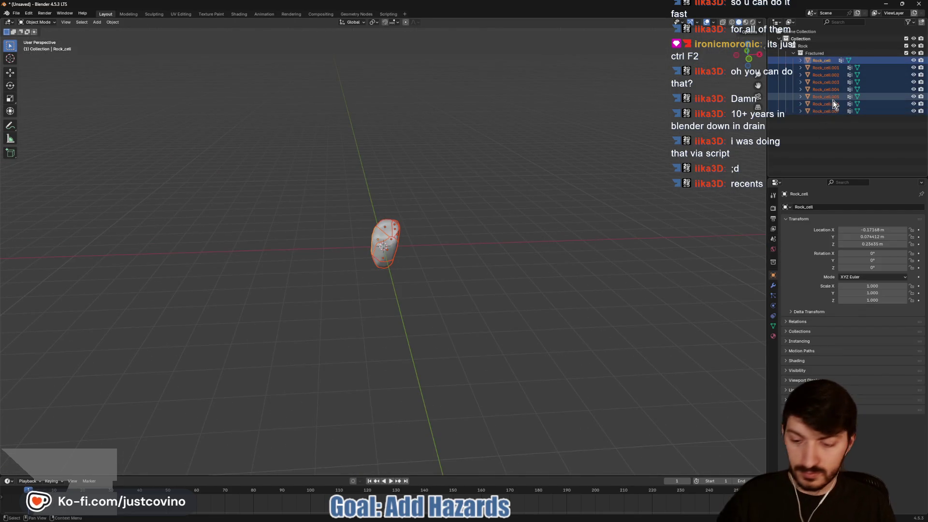
{"action": "key", "text": "ctrl+F2"}
{"action": "left_click", "coordinate": [854, 115]}
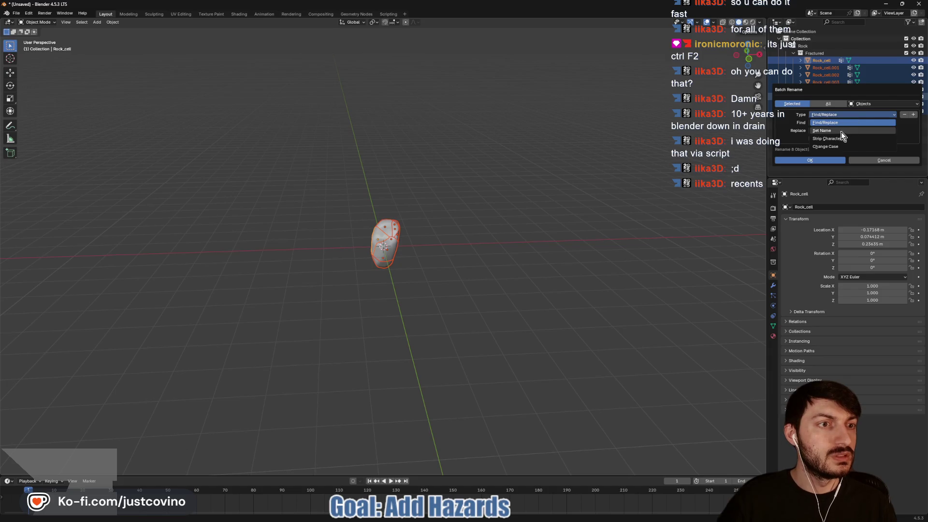
{"action": "left_click", "coordinate": [843, 133]}
{"action": "left_click", "coordinate": [844, 131]}
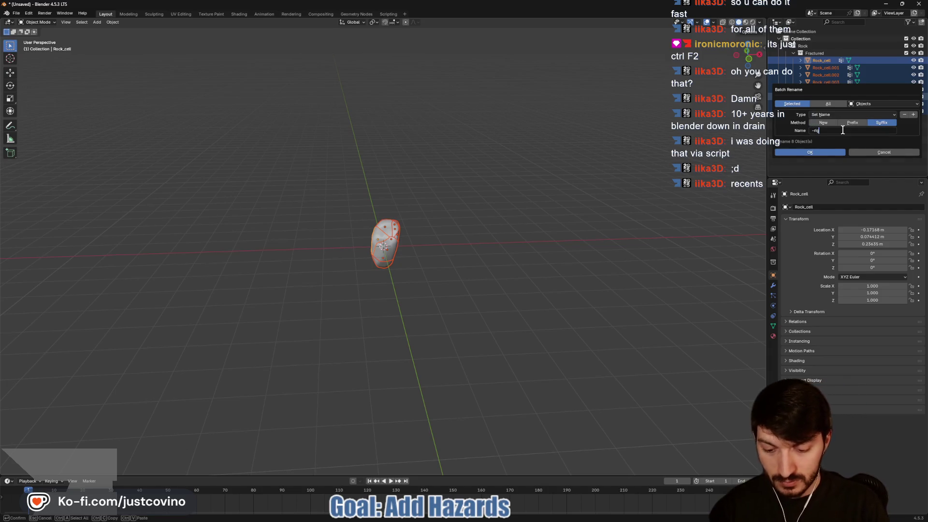
{"action": "left_click", "coordinate": [819, 153]}
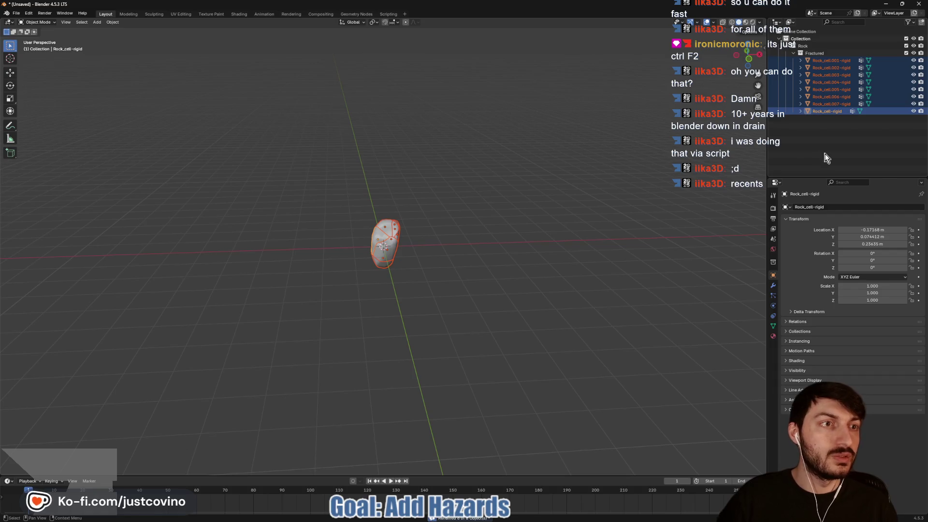
Step: Save the Rock scene as fracture_rock.blend
{"action": "left_click", "coordinate": [16, 13]}
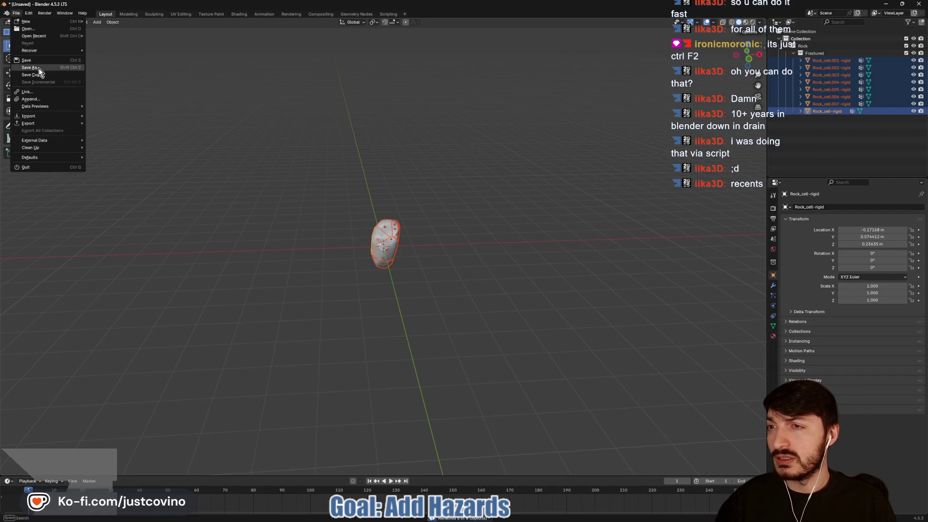
{"action": "left_click", "coordinate": [40, 68]}
{"action": "left_click", "coordinate": [314, 395]}
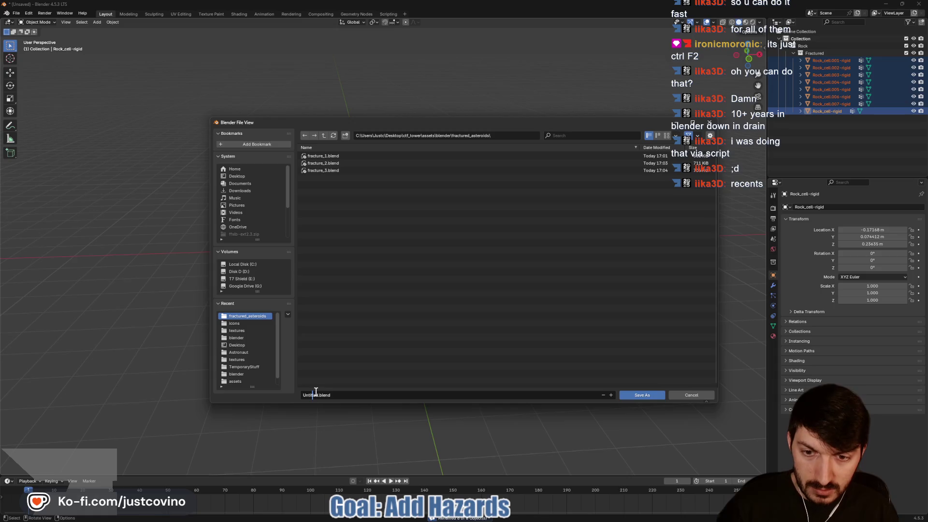
{"action": "type", "text": "fracture_rock"}
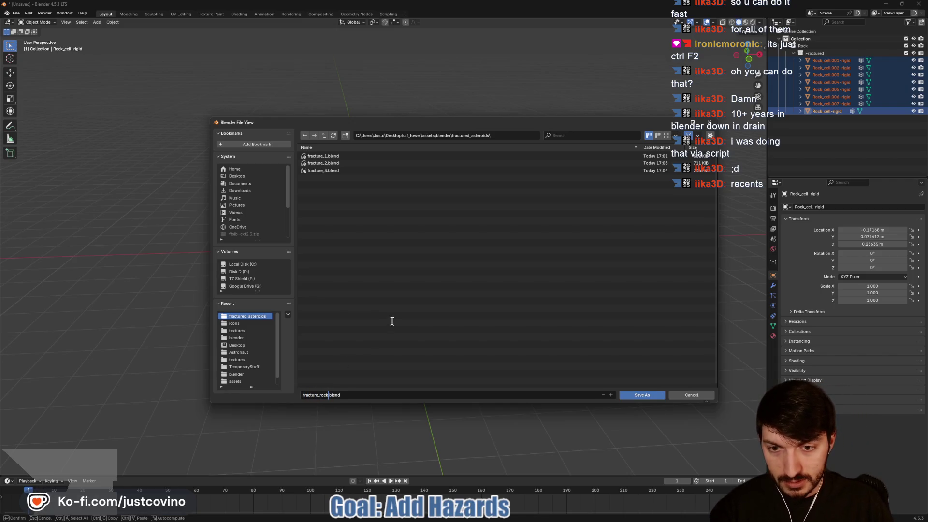
{"action": "left_click", "coordinate": [633, 396]}
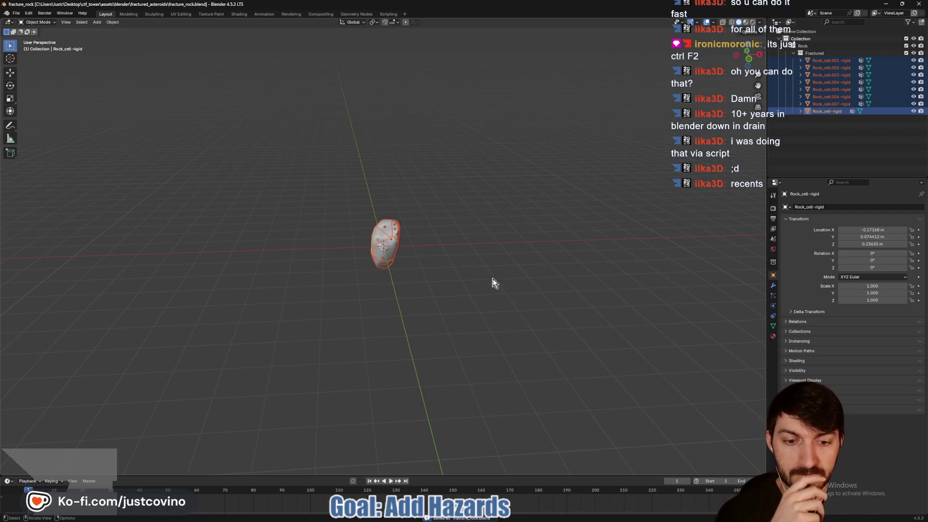
{"action": "key", "text": "alt+Tab"}
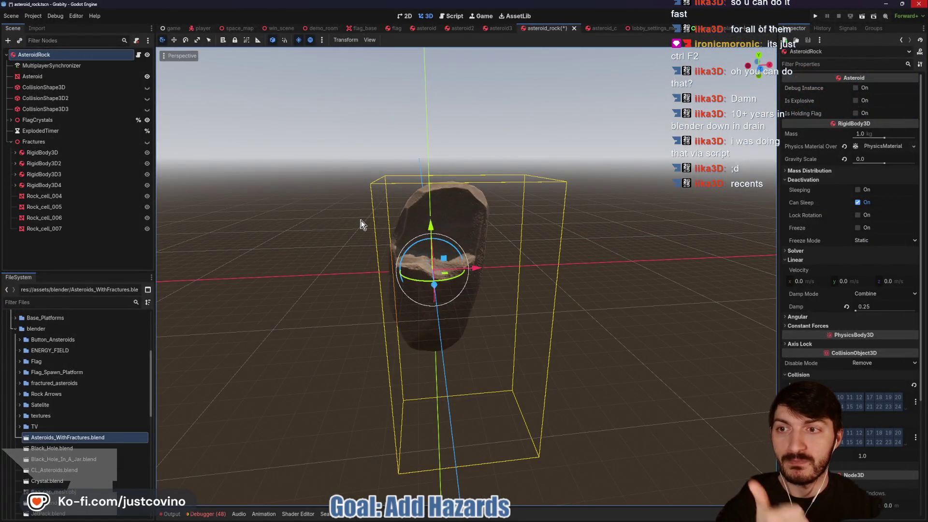
Step: Delete the eight old RigidBody3D pieces under Fractures
{"action": "left_click", "coordinate": [63, 152]}
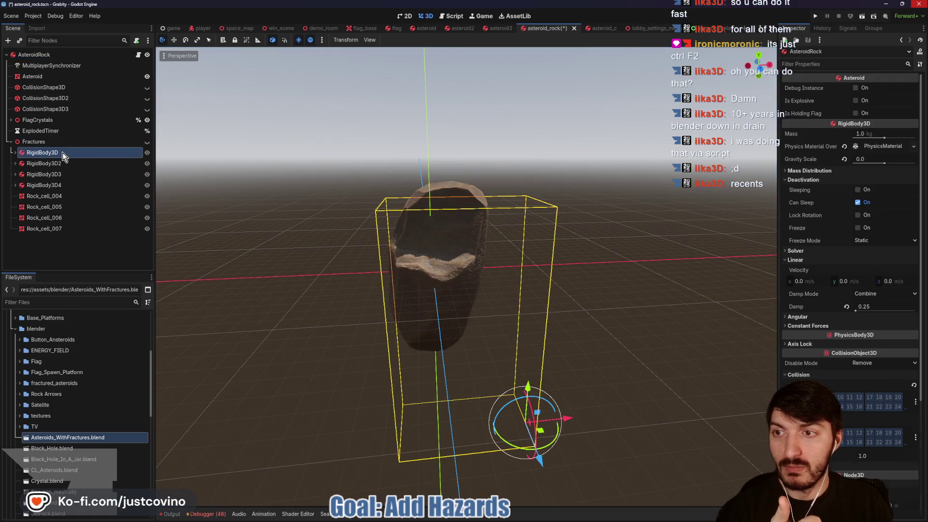
{"action": "left_click", "coordinate": [71, 227], "text": "shift"}
{"action": "key", "text": "Delete"}
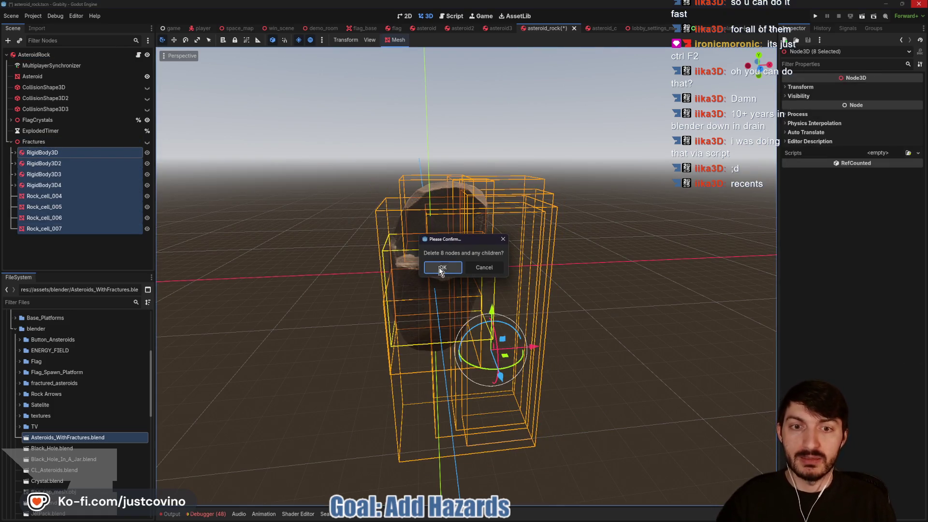
{"action": "left_click", "coordinate": [440, 267]}
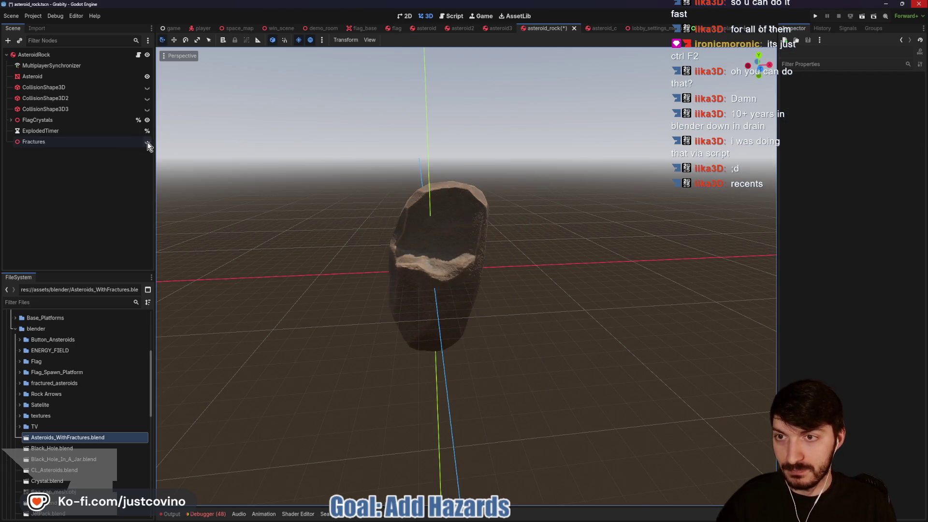
Step: Hide the Asteroid mesh and add fracture_rock.blend from fractured_asteroids into the scene
{"action": "left_click", "coordinate": [147, 77]}
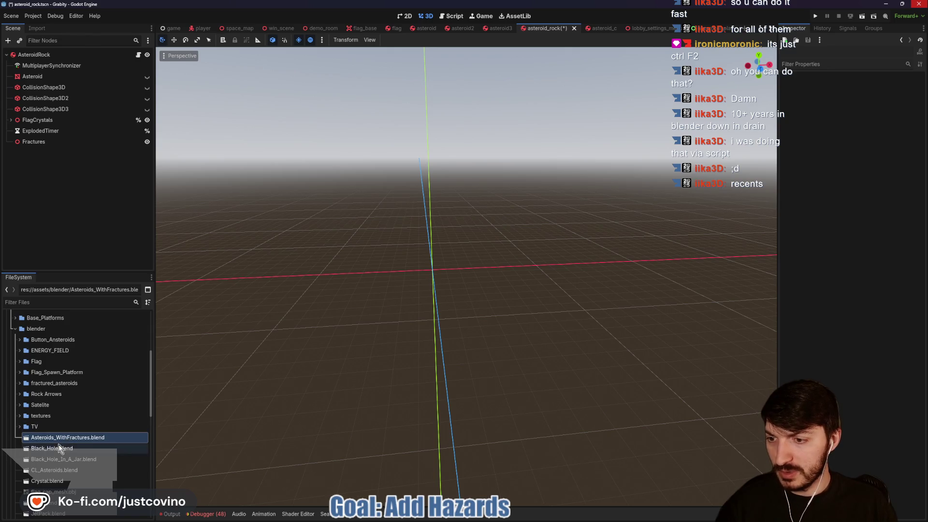
{"action": "left_click", "coordinate": [20, 383]}
{"action": "mouse_move", "coordinate": [67, 427]}
{"action": "left_mouse_down"}
{"action": "mouse_move", "coordinate": [275, 373]}
{"action": "mouse_move", "coordinate": [434, 271]}
{"action": "left_mouse_up"}
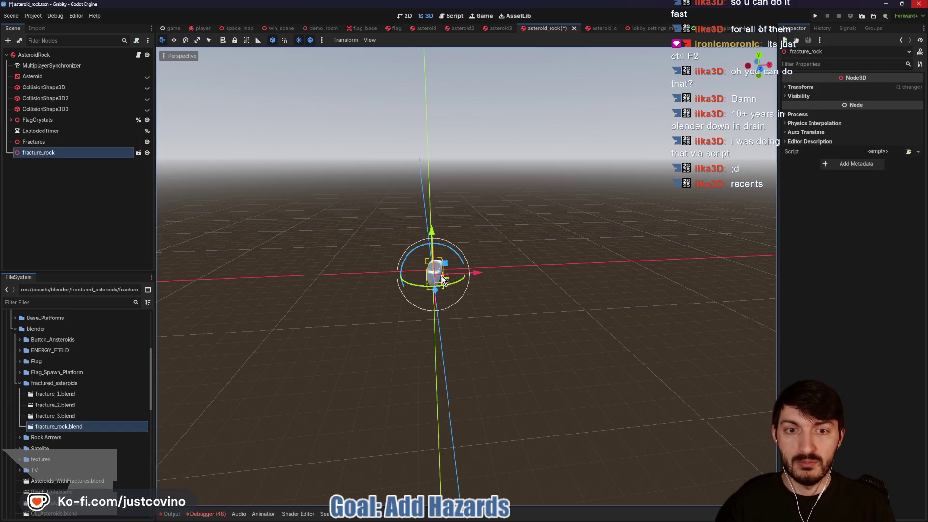
Step: Set the fracture_rock position to 0, 0, 0
{"action": "left_click", "coordinate": [801, 86]}
{"action": "left_click", "coordinate": [817, 109]}
{"action": "key", "text": "Tab"}
{"action": "type", "text": "0"}
{"action": "key", "text": "Tab"}
{"action": "type", "text": "0"}
{"action": "key", "text": "Return"}
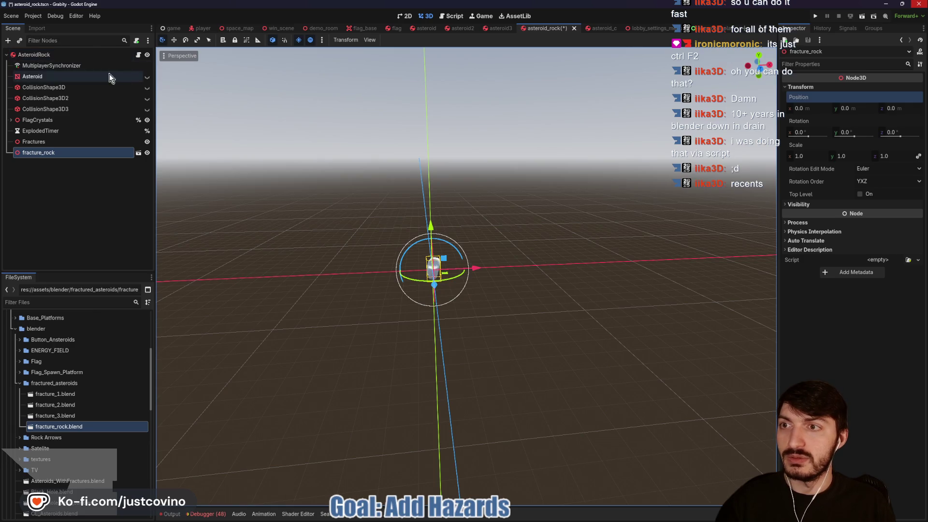
Step: Scale fracture_rock uniformly to 7 to match the Asteroid mesh, then hide the Asteroid again
{"action": "left_click", "coordinate": [147, 77]}
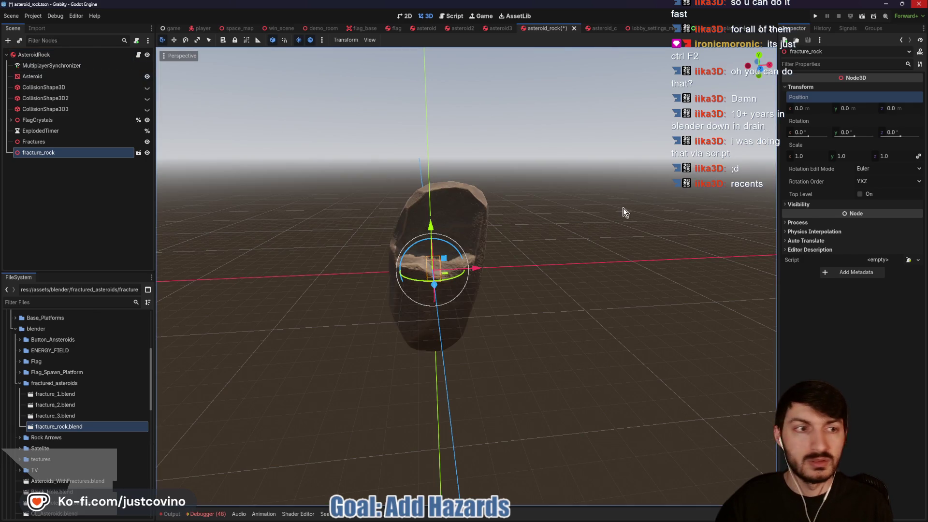
{"action": "mouse_move", "coordinate": [801, 156]}
{"action": "left_mouse_down"}
{"action": "mouse_move", "coordinate": [877, 155]}
{"action": "mouse_move", "coordinate": [861, 155]}
{"action": "left_mouse_up"}
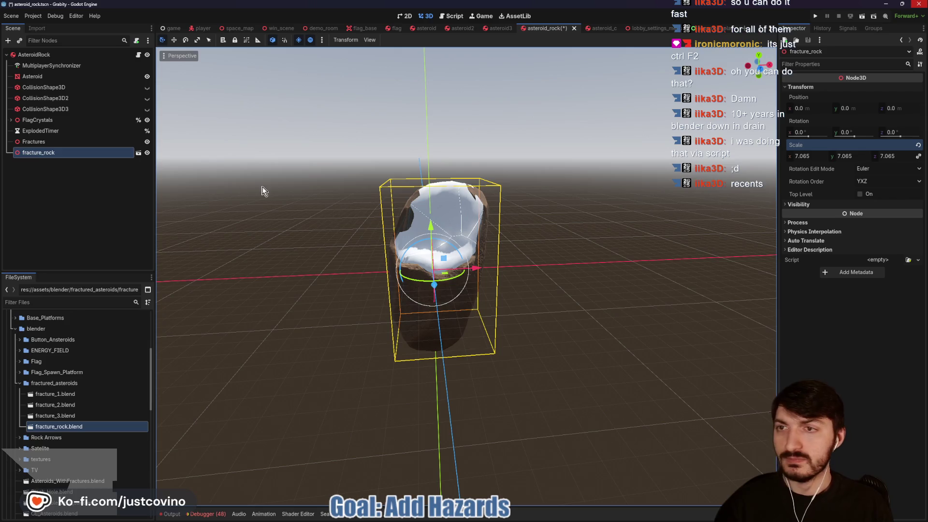
{"action": "type", "text": "7"}
{"action": "key", "text": "Return"}
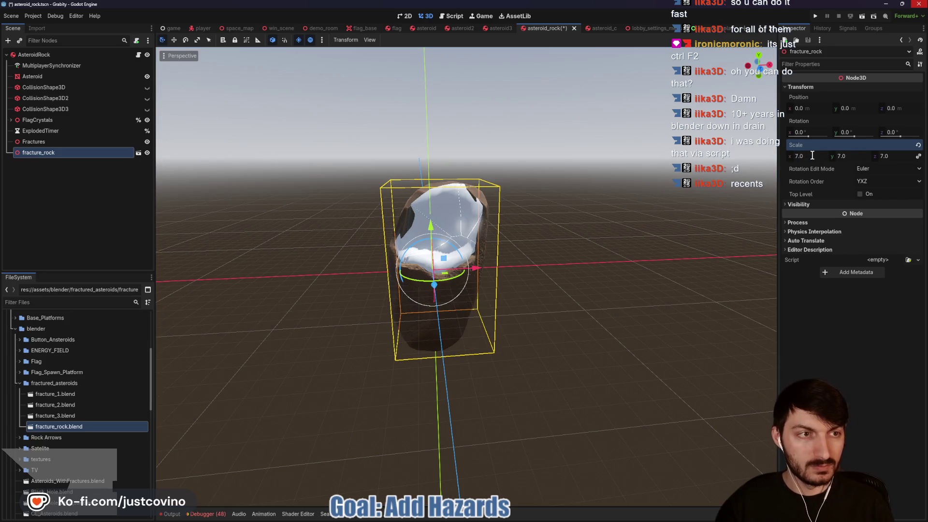
{"action": "left_click", "coordinate": [147, 76]}
Step: Parent fracture_rock under Fractures and give Fractures scale 1 and position zero
{"action": "left_click_drag", "start_coordinate": [28, 151], "coordinate": [37, 143]}
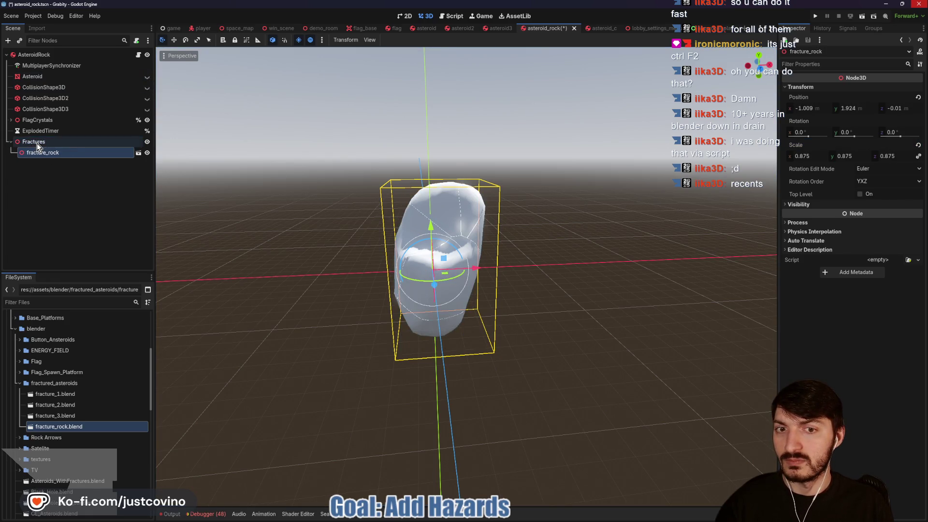
{"action": "left_click", "coordinate": [37, 143]}
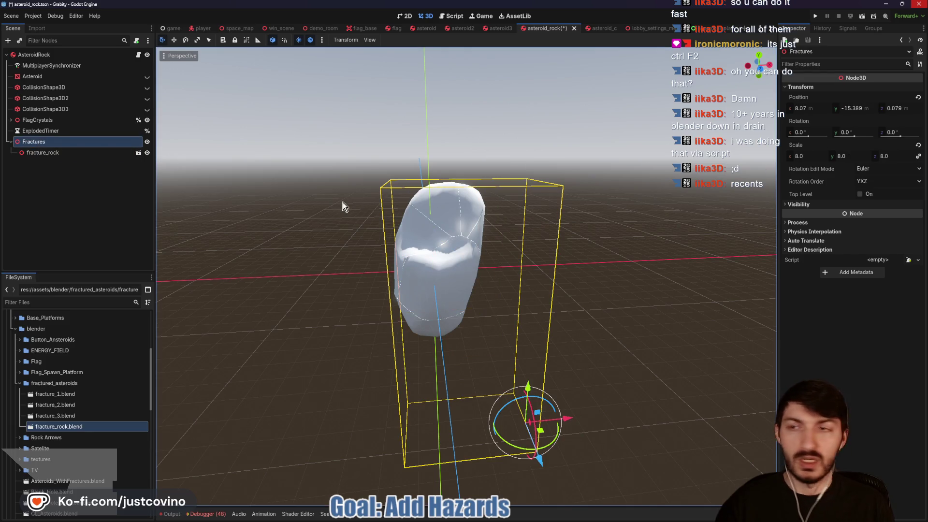
{"action": "left_click", "coordinate": [809, 156]}
{"action": "type", "text": "1"}
{"action": "key", "text": "Return"}
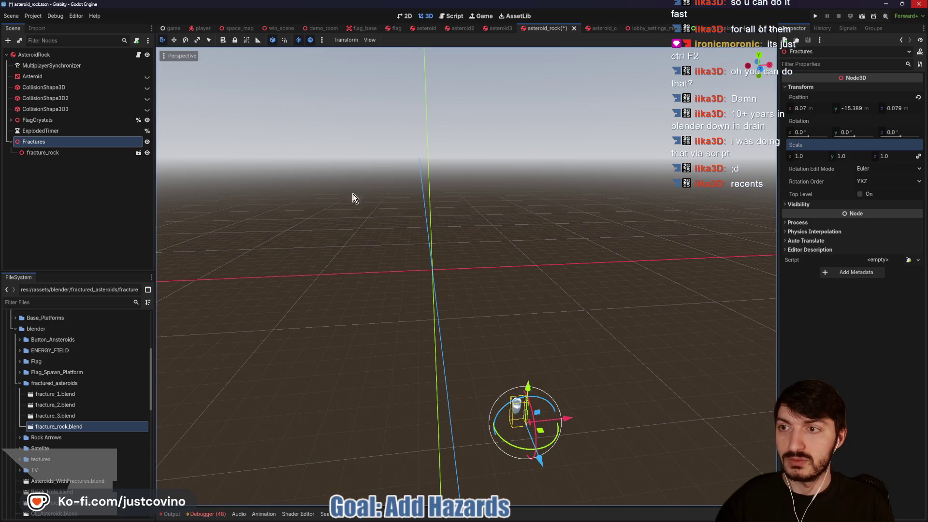
{"action": "left_click", "coordinate": [918, 99]}
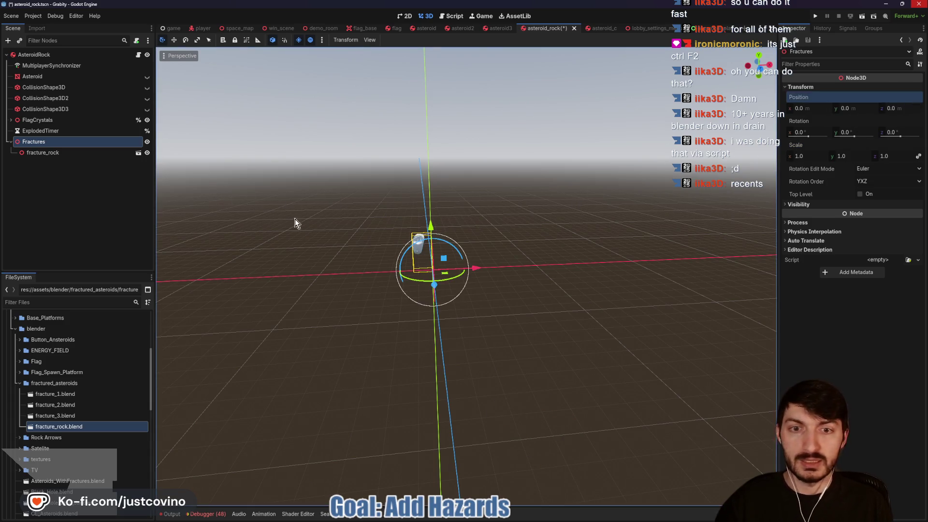
Step: Reset fracture_rock to position zero with scale 7 and enable Editable Children
{"action": "left_click", "coordinate": [79, 154]}
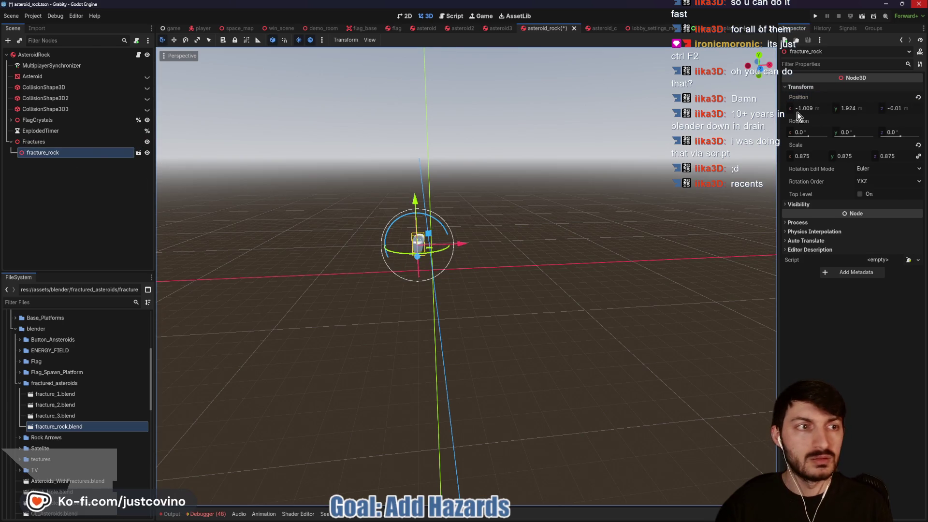
{"action": "left_click", "coordinate": [918, 98]}
{"action": "left_click", "coordinate": [811, 157]}
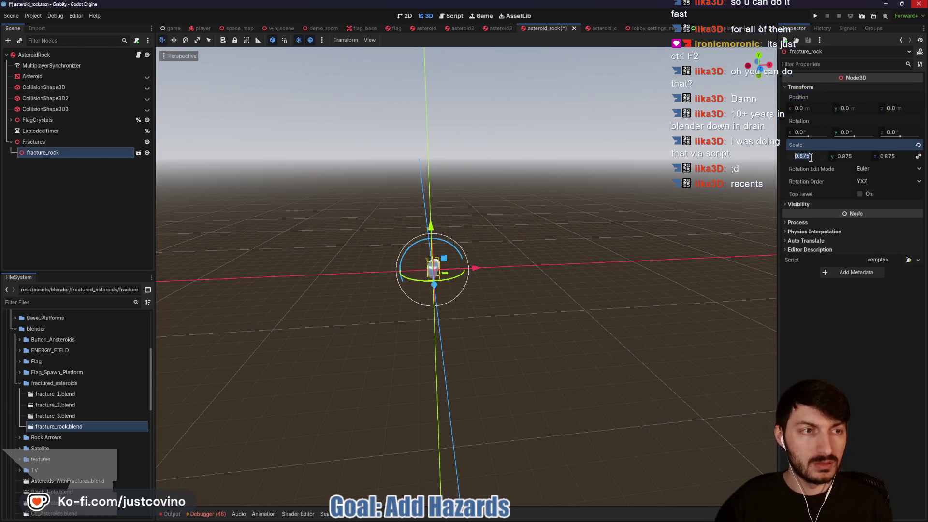
{"action": "type", "text": "7"}
{"action": "key", "text": "Return"}
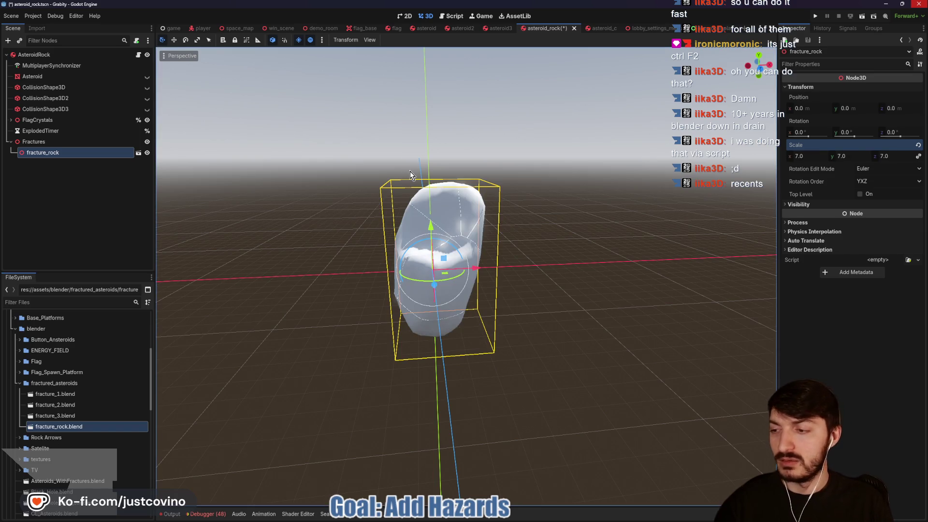
{"action": "right_click", "coordinate": [72, 155]}
{"action": "left_click", "coordinate": [94, 352]}
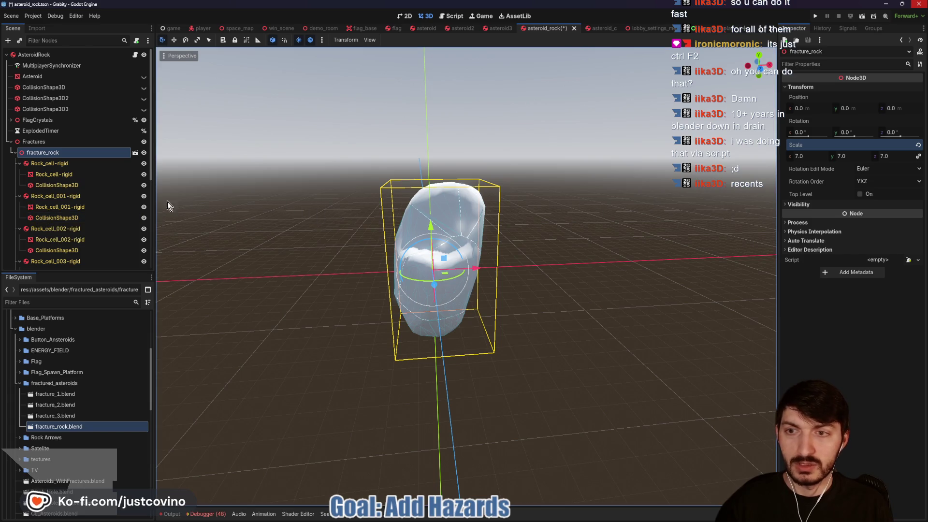
Step: Inspect a rock piece's CollisionShape3D, then open fracture_rock.blend's Advanced Import Settings at Rock_cell_002-rigid
{"action": "left_click", "coordinate": [73, 185]}
{"action": "left_click_drag", "start_coordinate": [582, 200], "coordinate": [683, 200]}
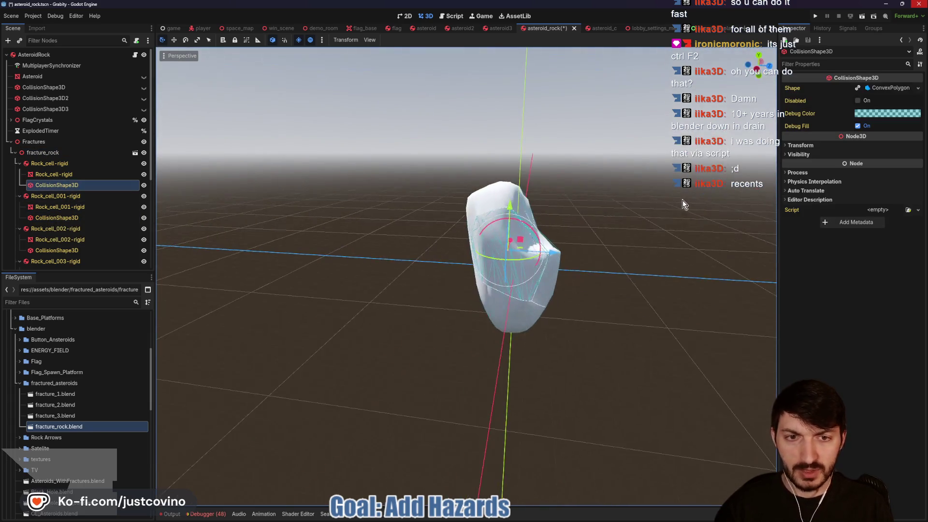
{"action": "scroll", "coordinate": [627, 242], "scroll_direction": "up", "scroll_amount": 5}
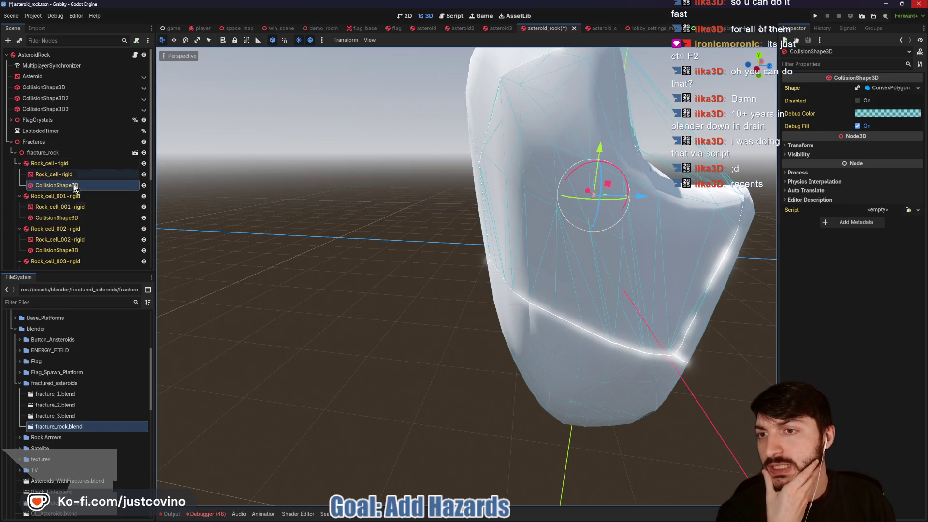
{"action": "scroll", "coordinate": [86, 388], "scroll_direction": "up", "scroll_amount": 2}
{"action": "double_click", "coordinate": [75, 453]}
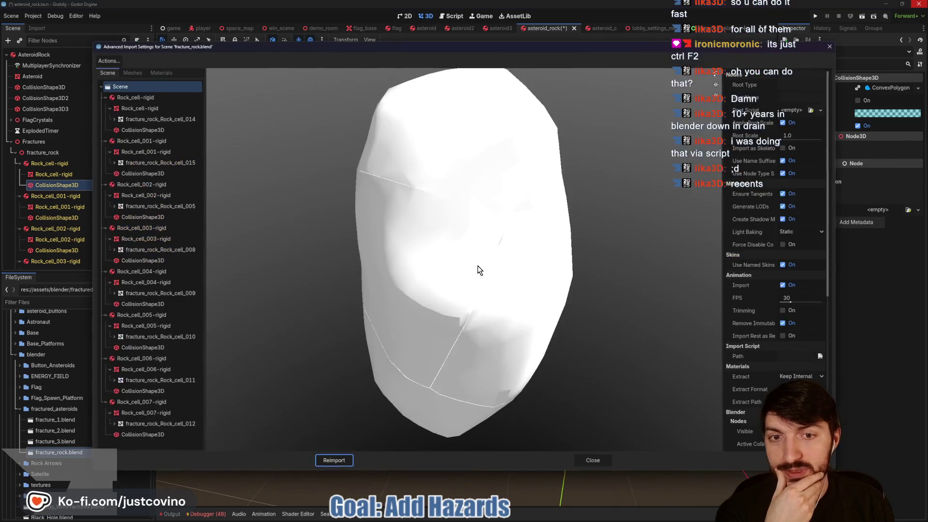
{"action": "left_click", "coordinate": [163, 219]}
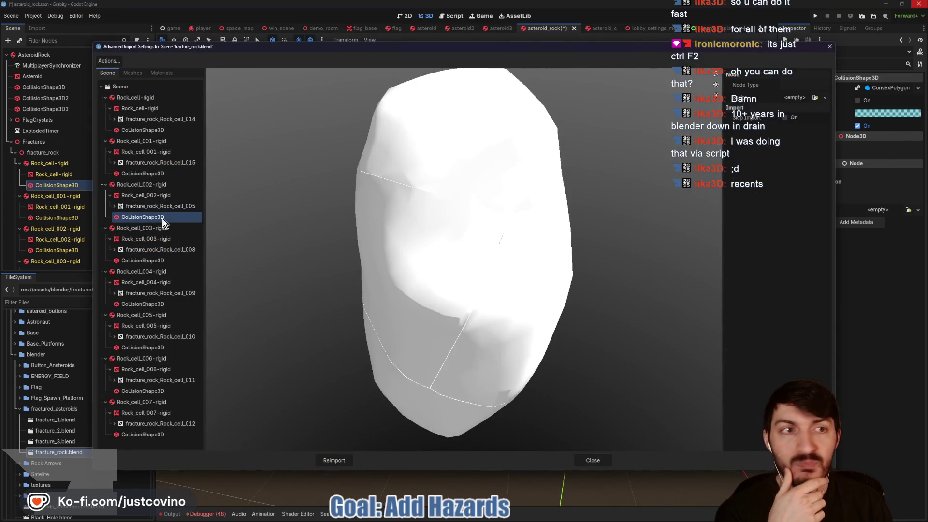
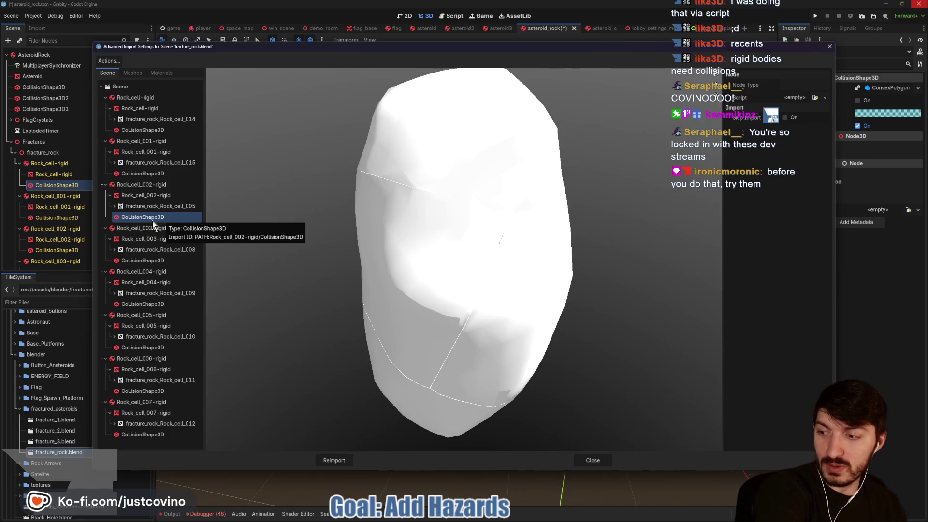
Step: Close the fracture_rock.blend import settings and frame the whole rock in the 3D view
{"action": "left_click", "coordinate": [599, 460]}
{"action": "scroll", "coordinate": [527, 365], "scroll_direction": "down", "scroll_amount": 5}
{"action": "mouse_move", "coordinate": [669, 362]}
{"action": "left_mouse_down"}
{"action": "mouse_move", "coordinate": [581, 356]}
{"action": "mouse_move", "coordinate": [566, 336]}
{"action": "left_mouse_up"}
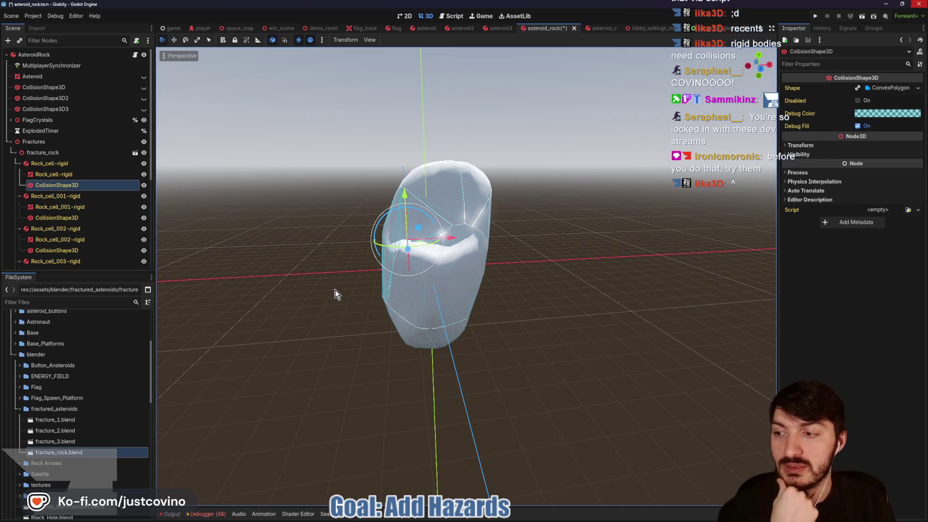
Step: Orbit around the rock, select the first Rock_cell-rigid, and open AsteroidRock's asteroid.gd script
{"action": "mouse_move", "coordinate": [327, 297]}
{"action": "left_mouse_down"}
{"action": "mouse_move", "coordinate": [422, 297]}
{"action": "mouse_move", "coordinate": [401, 297]}
{"action": "left_mouse_up"}
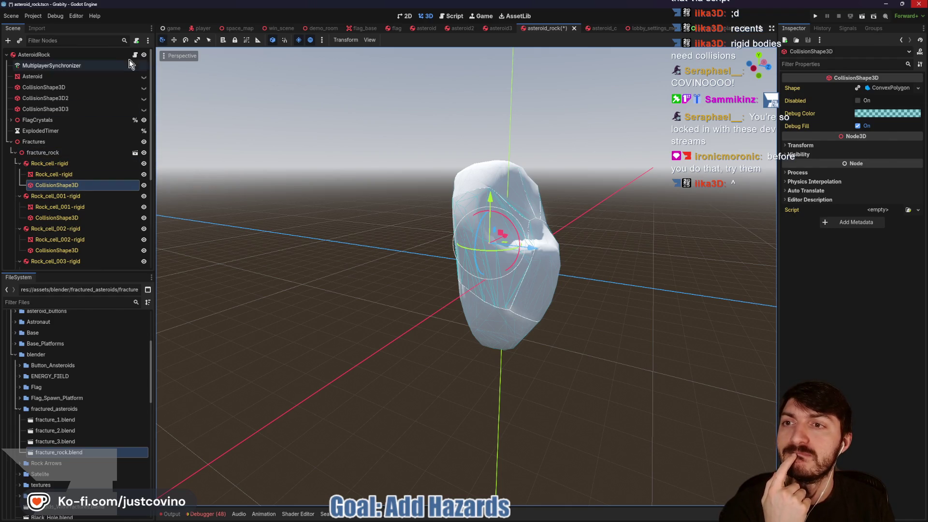
{"action": "left_click", "coordinate": [58, 165]}
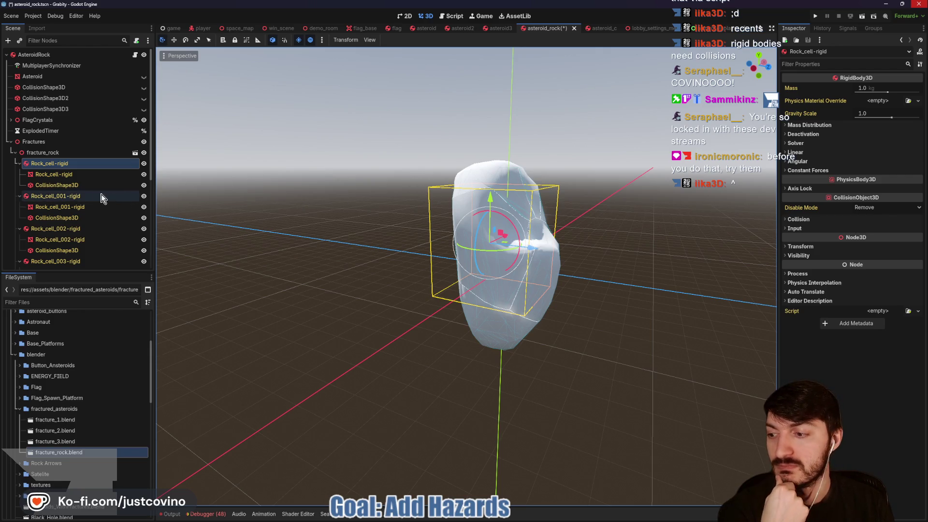
{"action": "left_click", "coordinate": [135, 55]}
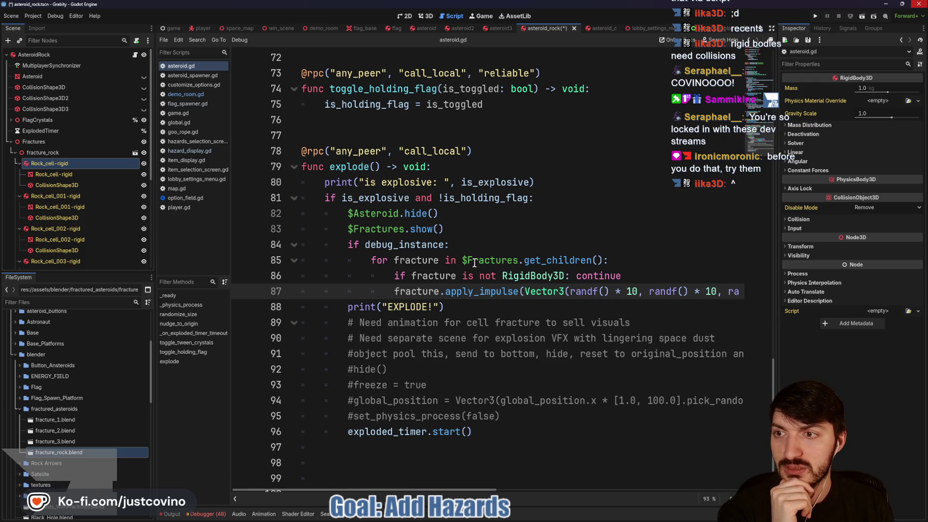
Step: Point line 85's explode loop at $Fractures/fracture_rock, save asteroid.gd, and open demo_room
{"action": "left_click", "coordinate": [518, 260]}
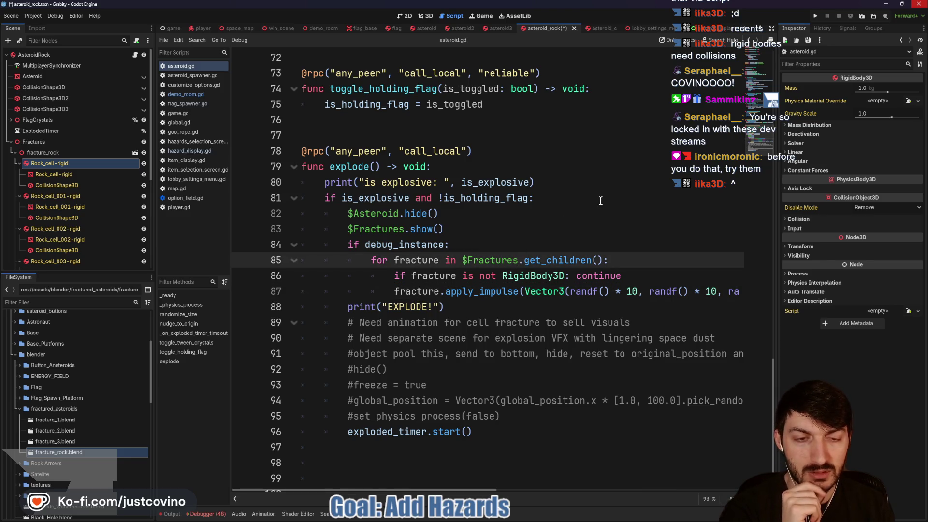
{"action": "type", "text": "/"}
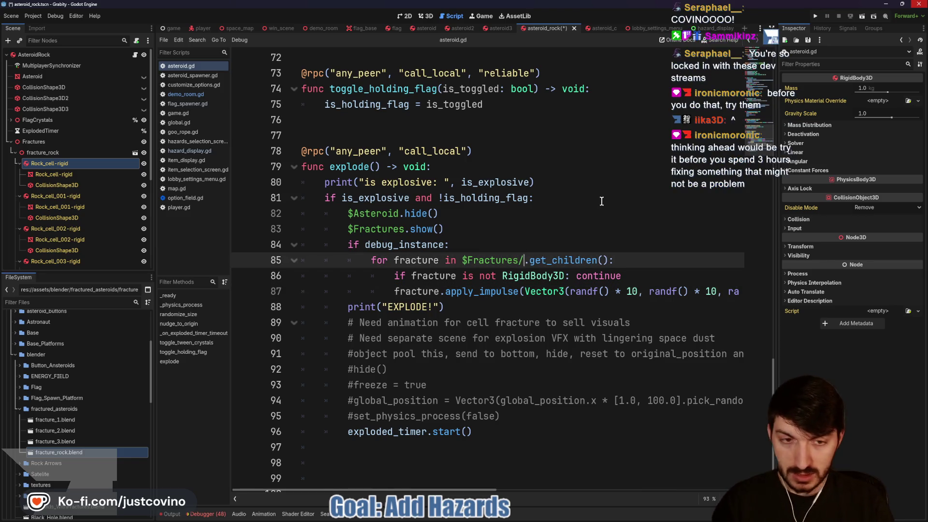
{"action": "type", "text": "frac"}
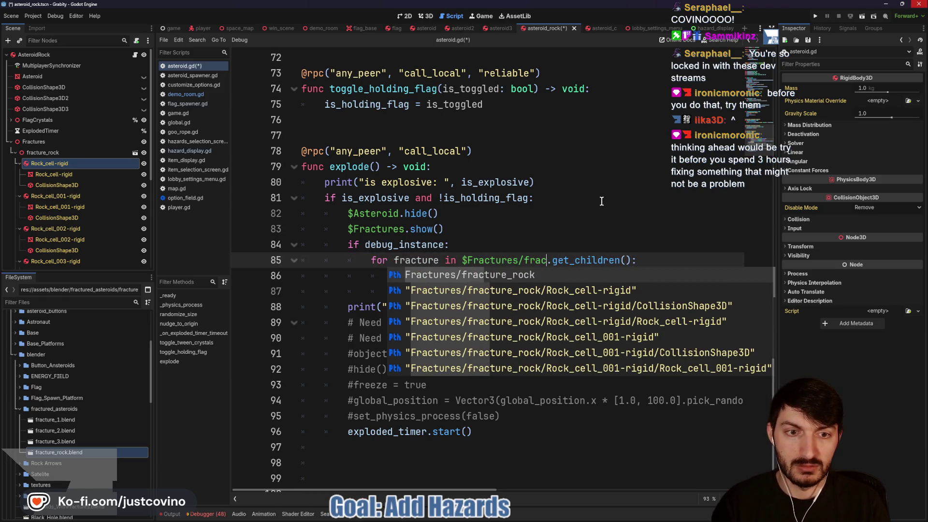
{"action": "key", "text": "Return"}
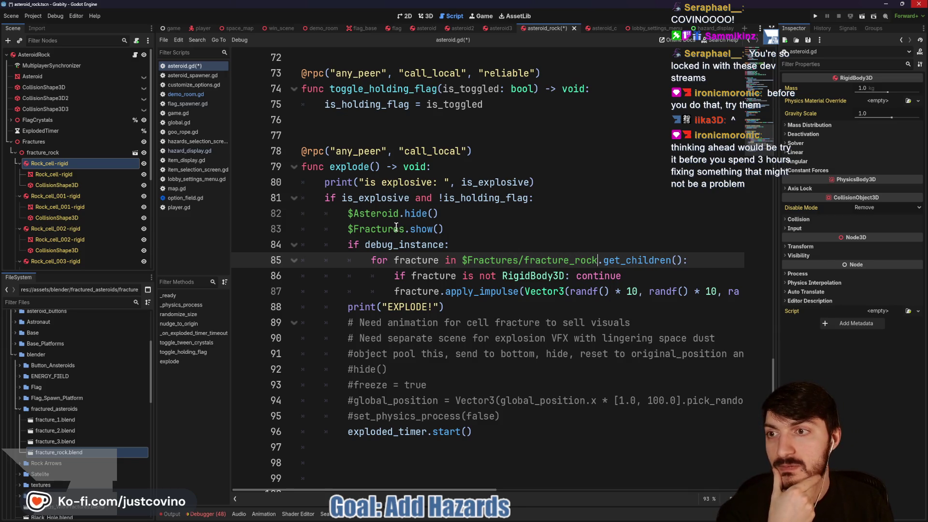
{"action": "mouse_move", "coordinate": [421, 242]}
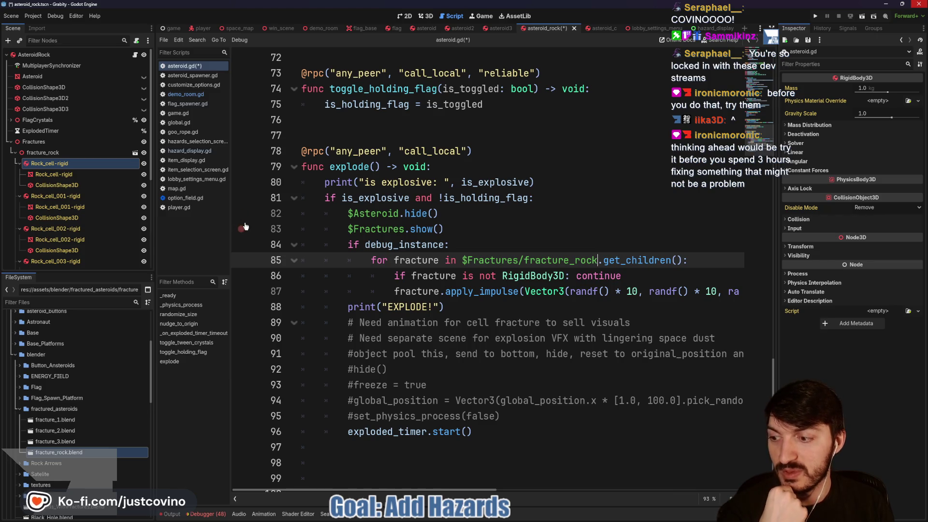
{"action": "left_click", "coordinate": [484, 238]}
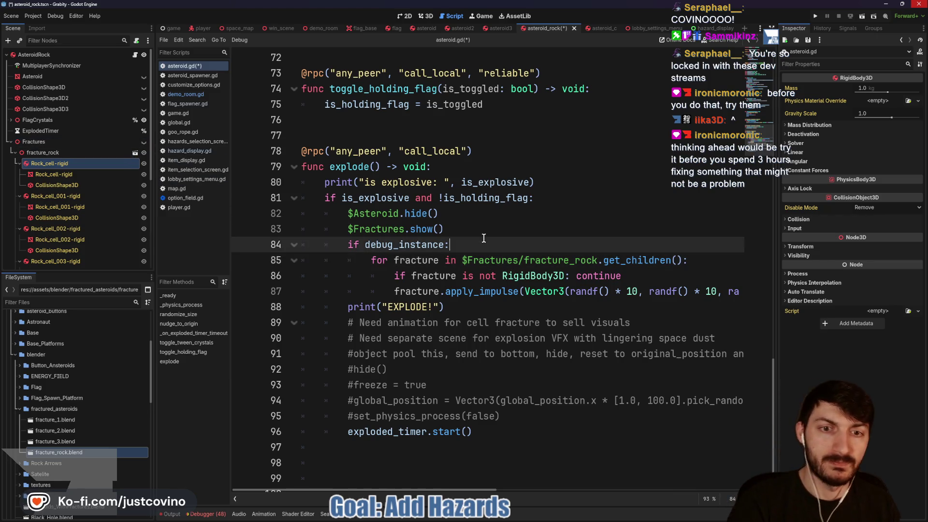
{"action": "key", "text": "ctrl+s"}
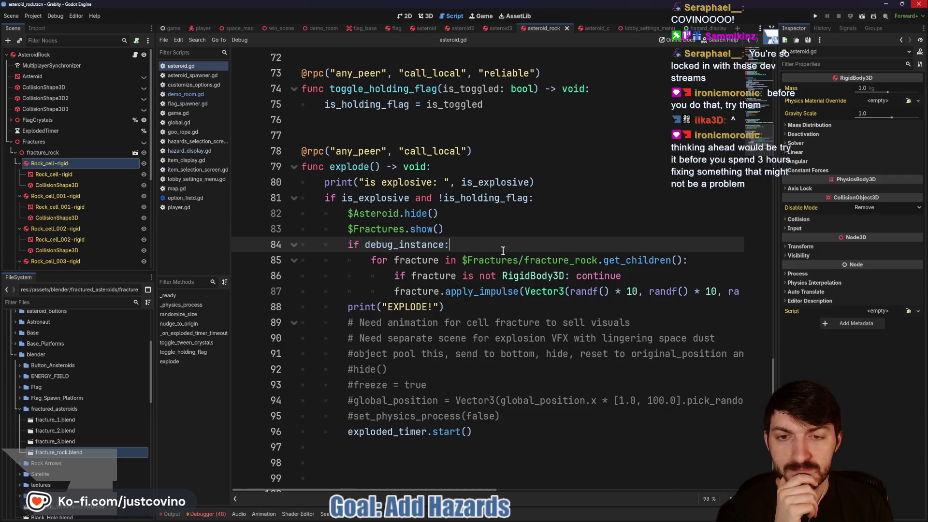
{"action": "left_click", "coordinate": [319, 28]}
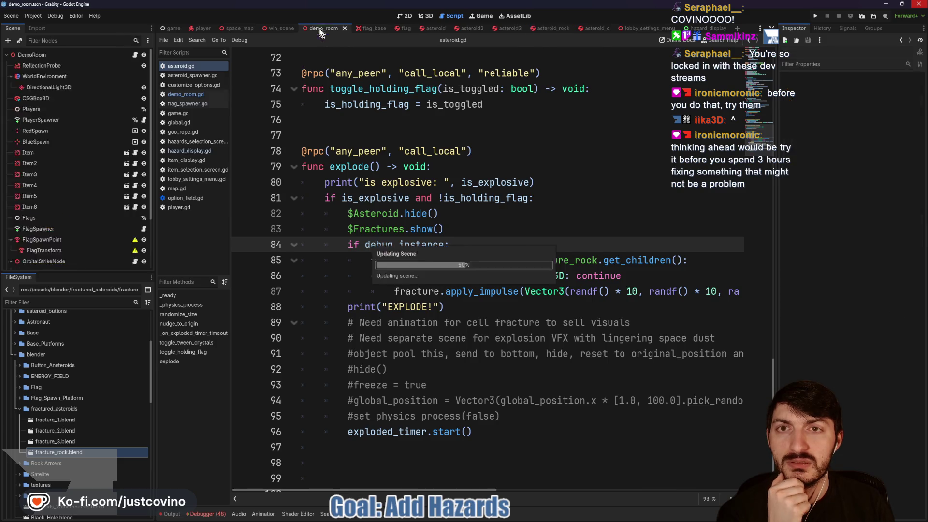
Step: Make the Asteroid node visible again in asteroid_rock and save the scene
{"action": "left_click", "coordinate": [425, 16]}
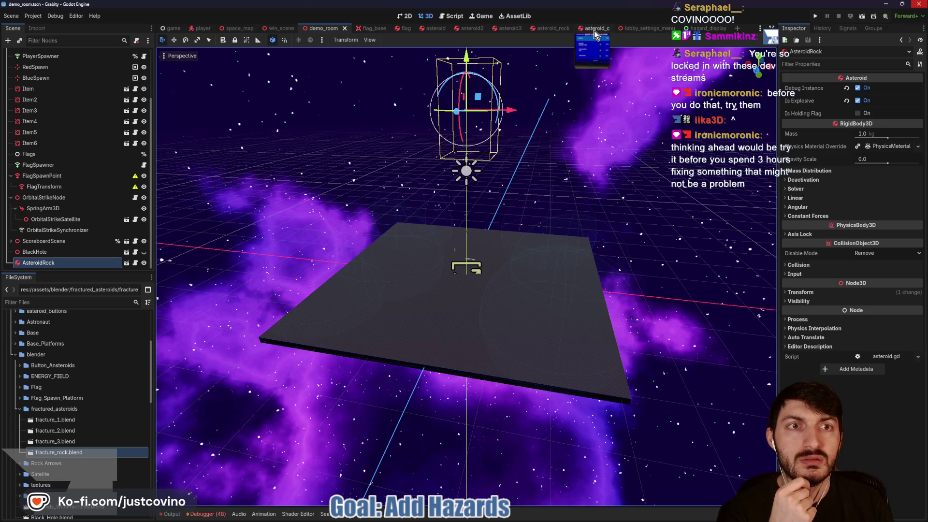
{"action": "left_click", "coordinate": [544, 28]}
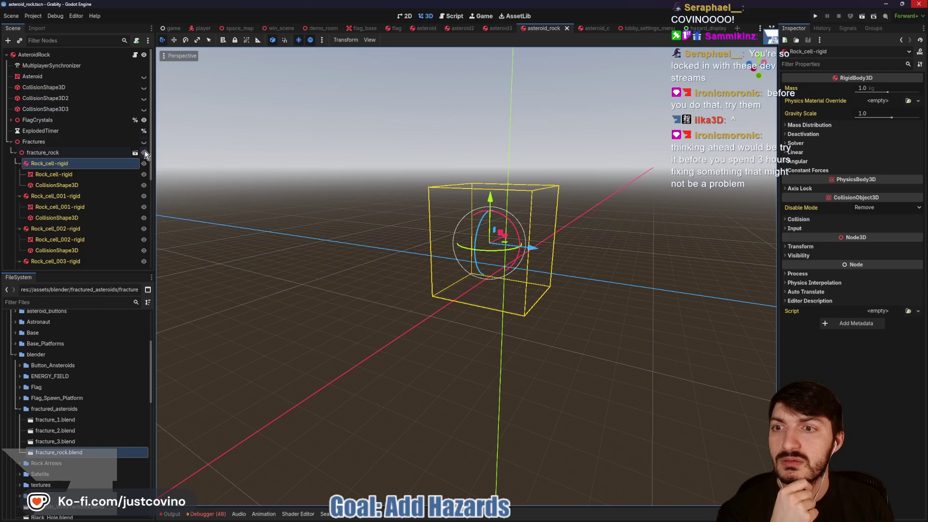
{"action": "left_click", "coordinate": [144, 77]}
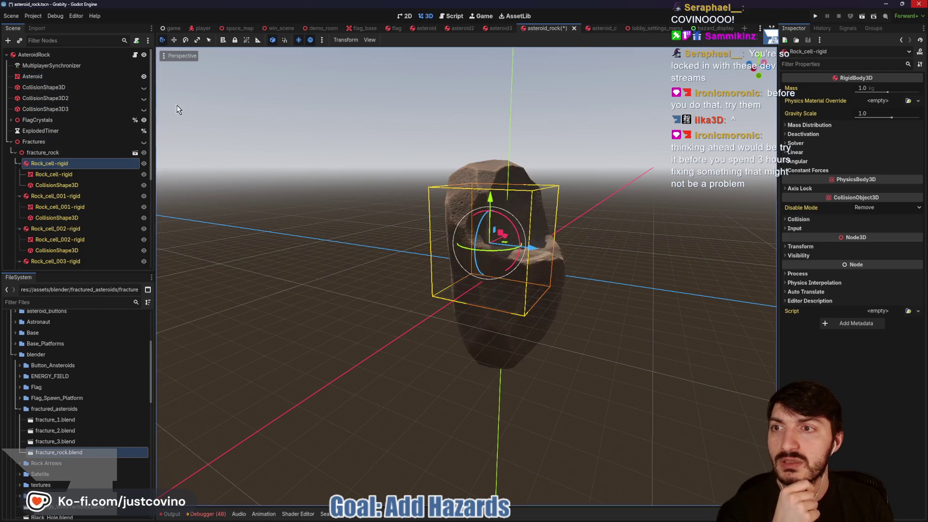
{"action": "key", "text": "ctrl+s"}
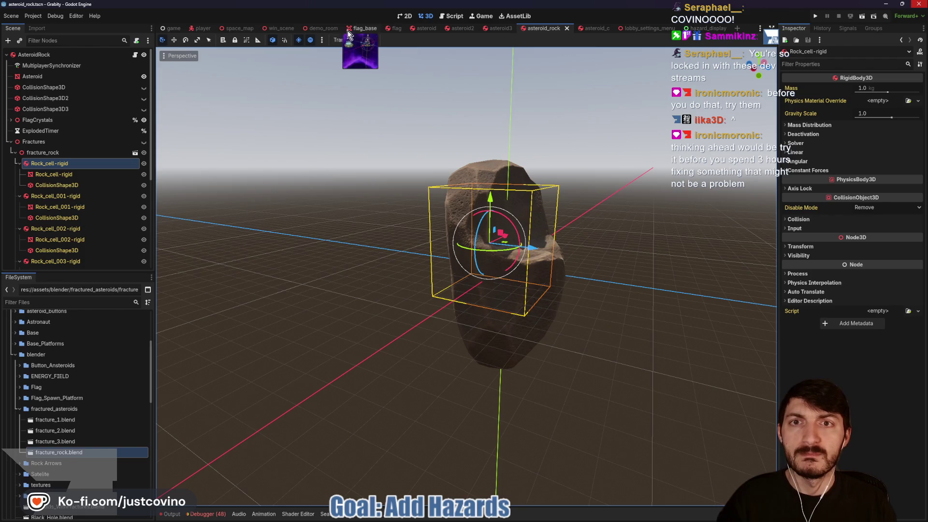
Step: Test-run demo_room, jumping twice and running right to trigger the explosion, then stop
{"action": "left_click", "coordinate": [324, 28]}
{"action": "key", "text": "F6"}
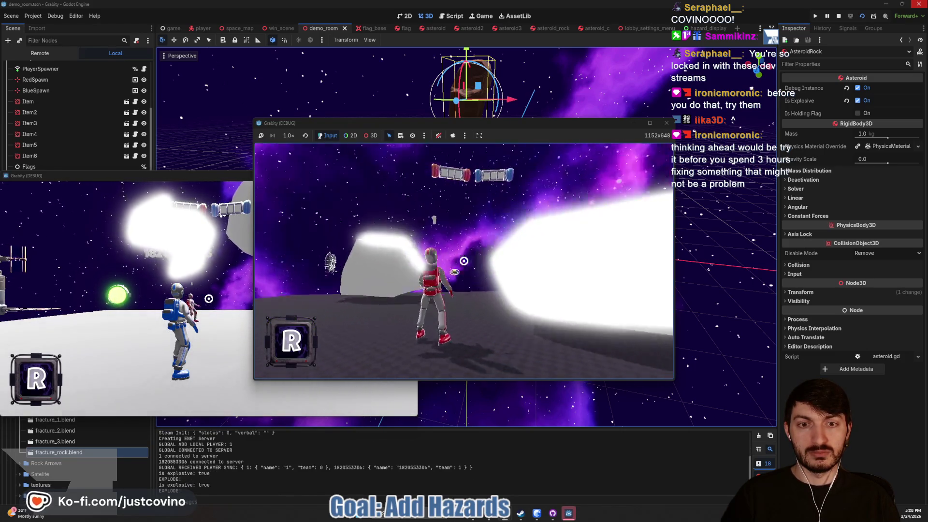
{"action": "key", "text": "space"}
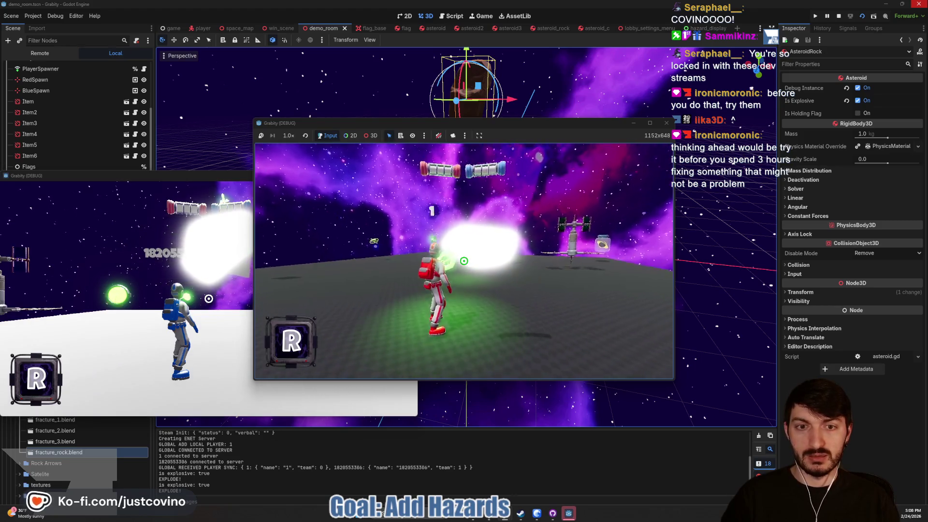
{"action": "key", "text": "space"}
{"action": "key", "text": "d"}
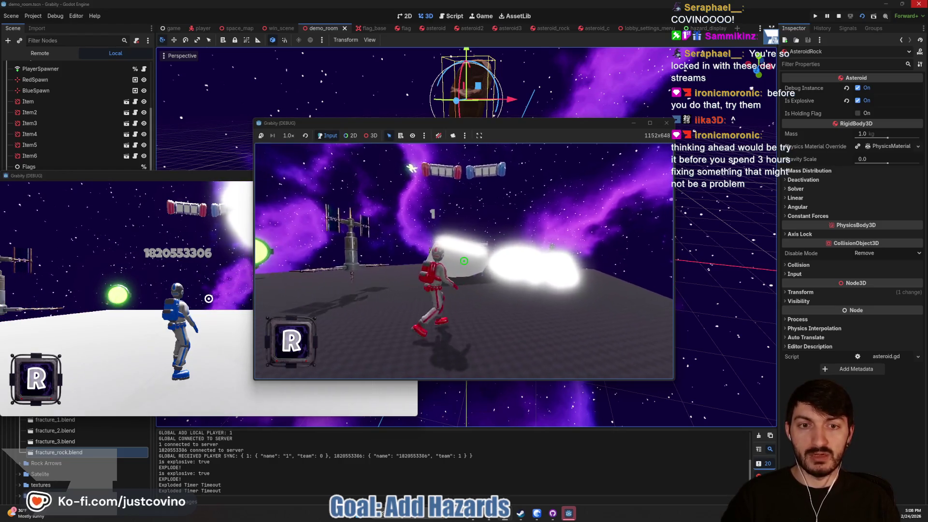
{"action": "key", "text": "F8"}
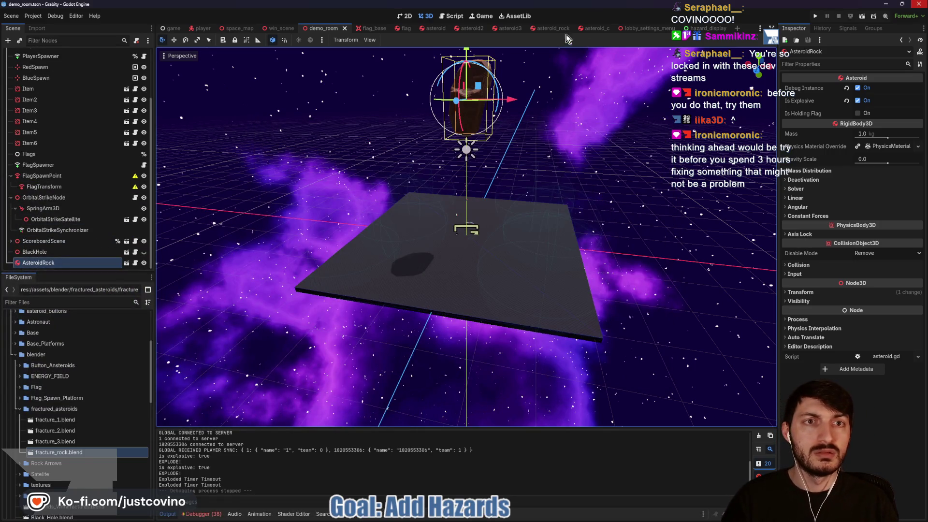
Step: In asteroid_rock, select all eight Rock_cell-rigid bodies together
{"action": "left_click", "coordinate": [551, 28]}
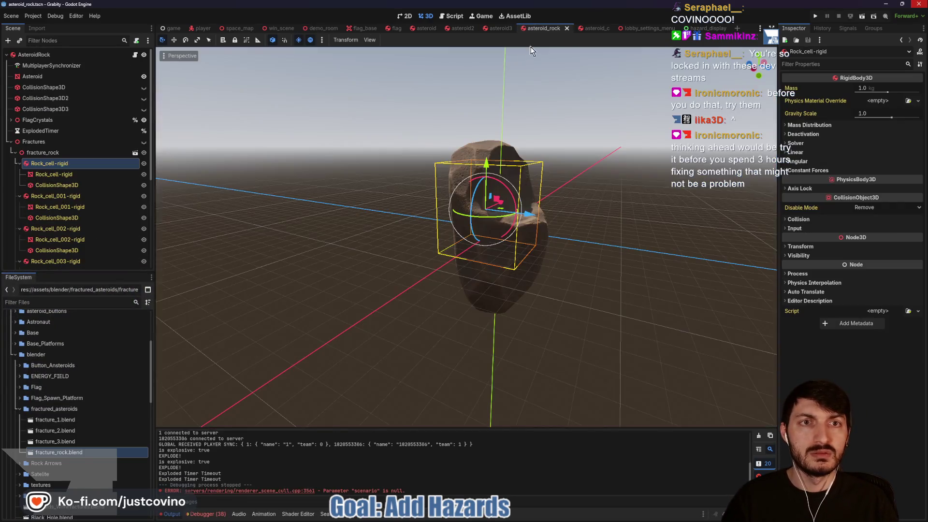
{"action": "left_click", "coordinate": [59, 196], "text": "ctrl"}
{"action": "left_click", "coordinate": [63, 229], "text": "ctrl"}
{"action": "scroll", "coordinate": [73, 246], "scroll_direction": "down", "scroll_amount": 3}
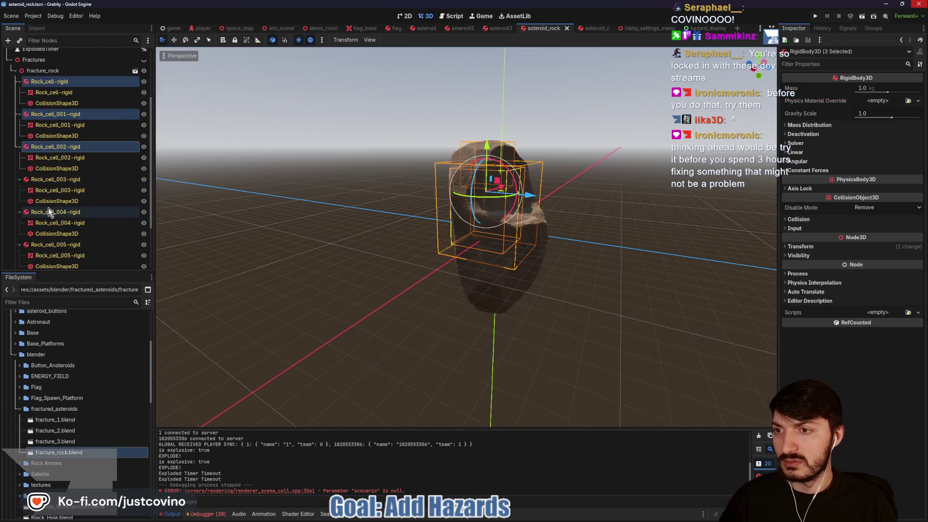
{"action": "left_click", "coordinate": [51, 212], "text": "ctrl"}
{"action": "left_click", "coordinate": [56, 179], "text": "ctrl"}
{"action": "left_click", "coordinate": [56, 245], "text": "ctrl"}
{"action": "scroll", "coordinate": [99, 208], "scroll_direction": "down", "scroll_amount": 3}
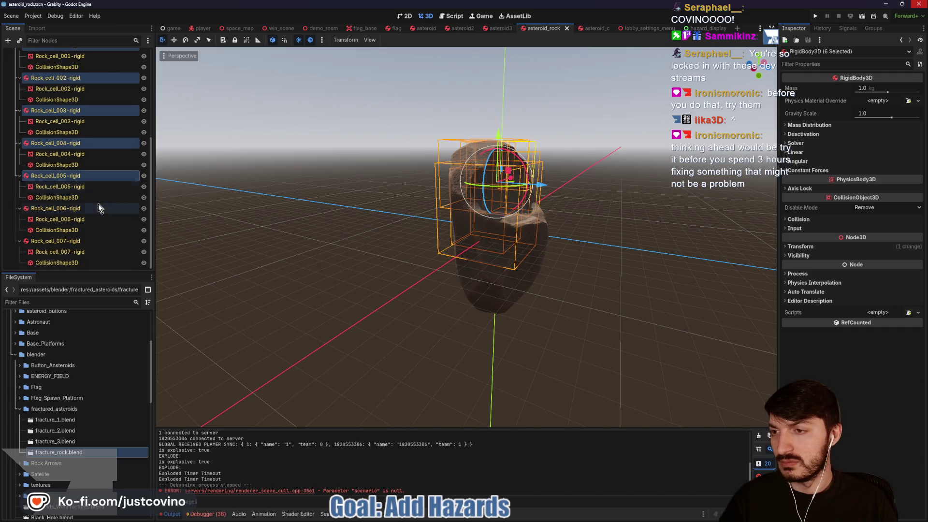
{"action": "left_click", "coordinate": [45, 209], "text": "ctrl"}
{"action": "left_click", "coordinate": [44, 241], "text": "ctrl"}
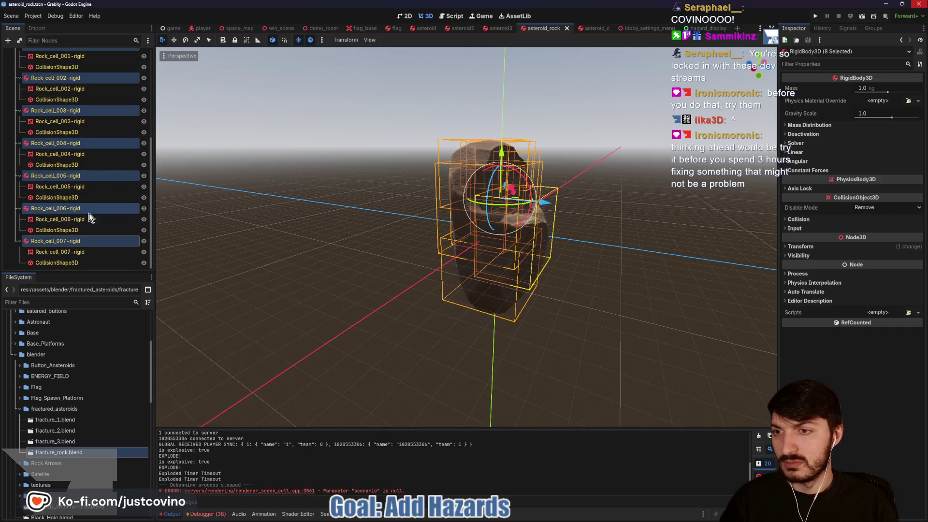
Step: Set their Gravity Scale to 0.0, save the scene, and return to asteroid.gd
{"action": "left_click", "coordinate": [870, 114]}
{"action": "type", "text": "0"}
{"action": "key", "text": "Return"}
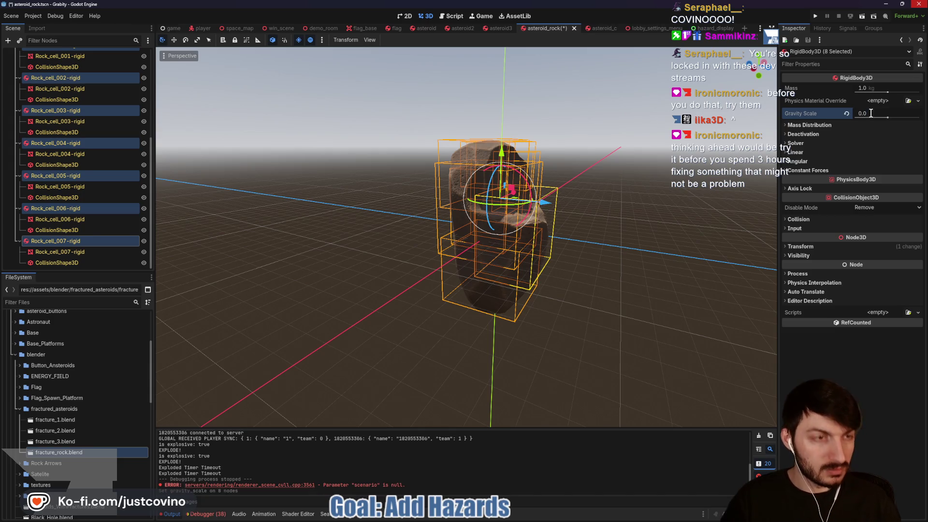
{"action": "key", "text": "ctrl+s"}
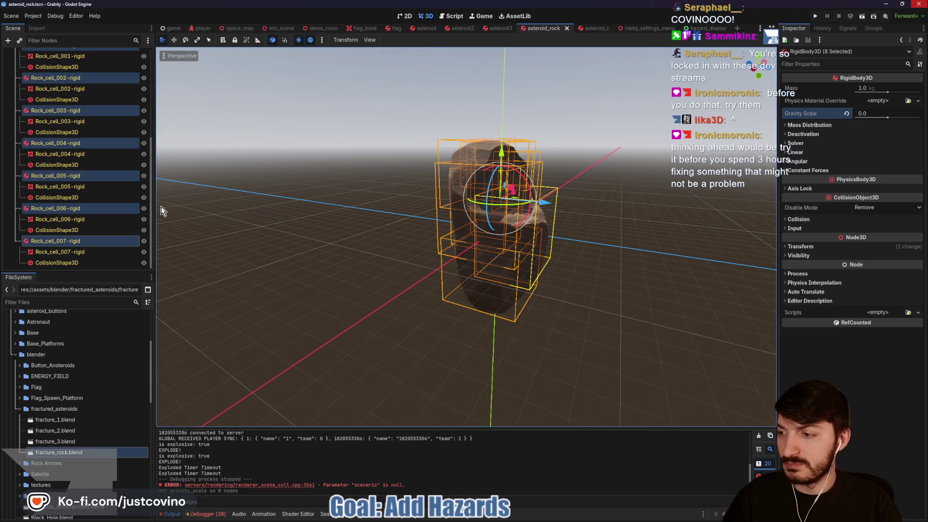
{"action": "scroll", "coordinate": [71, 211], "scroll_direction": "up", "scroll_amount": 5}
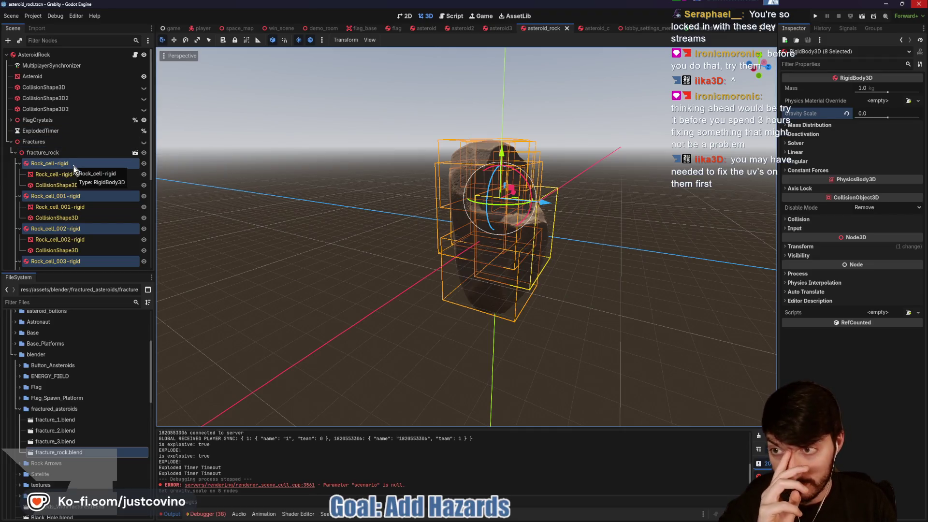
{"action": "left_click", "coordinate": [135, 55]}
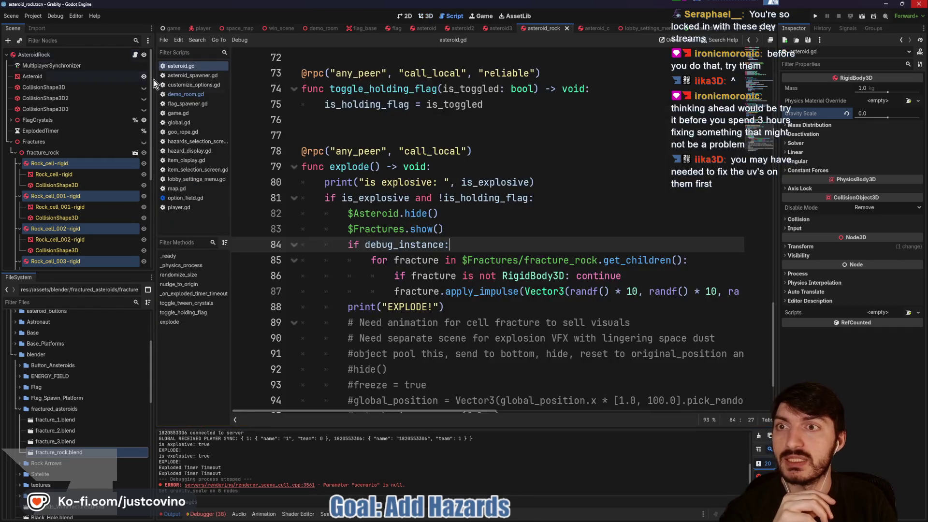
Step: Replace fracture_rock on line 85 so the loop uses $Fractures.get_child(0).get_children(), and save
{"action": "left_click_drag", "start_coordinate": [598, 260], "coordinate": [522, 259]}
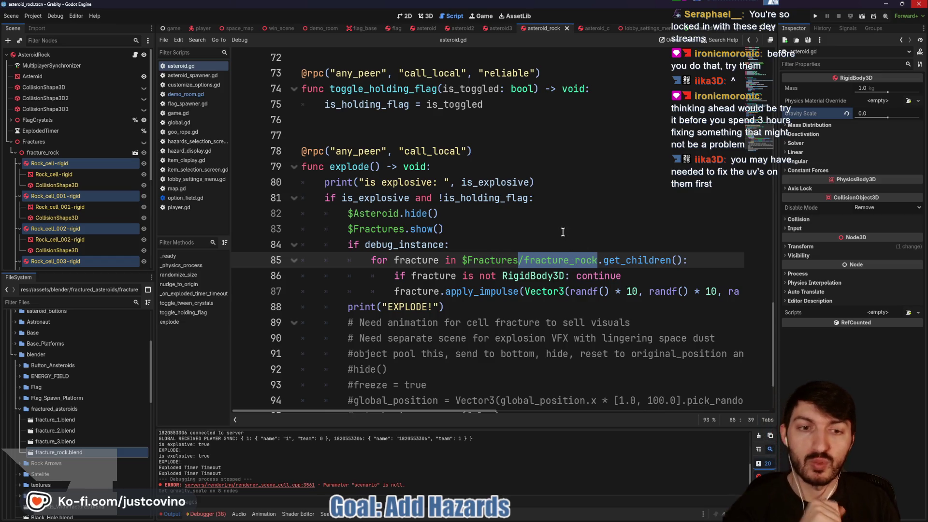
{"action": "type", "text": ".get"}
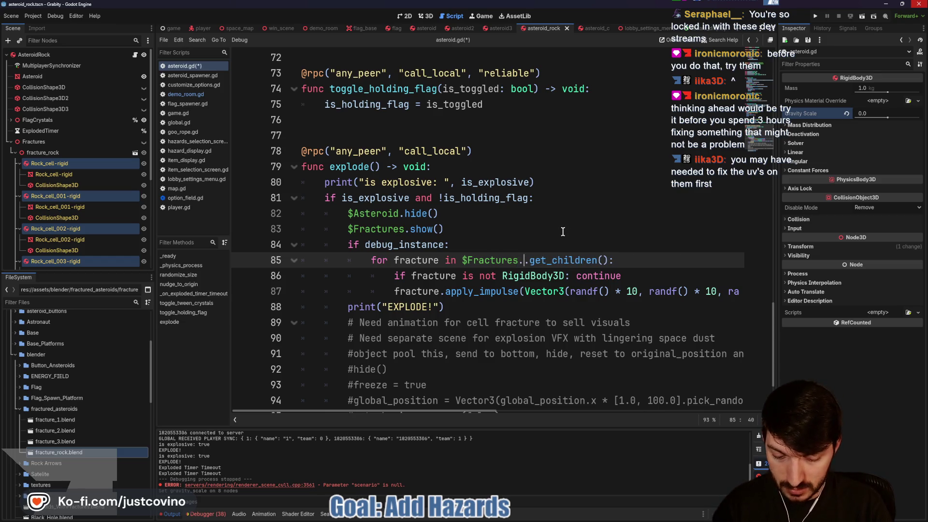
{"action": "type", "text": "_child"}
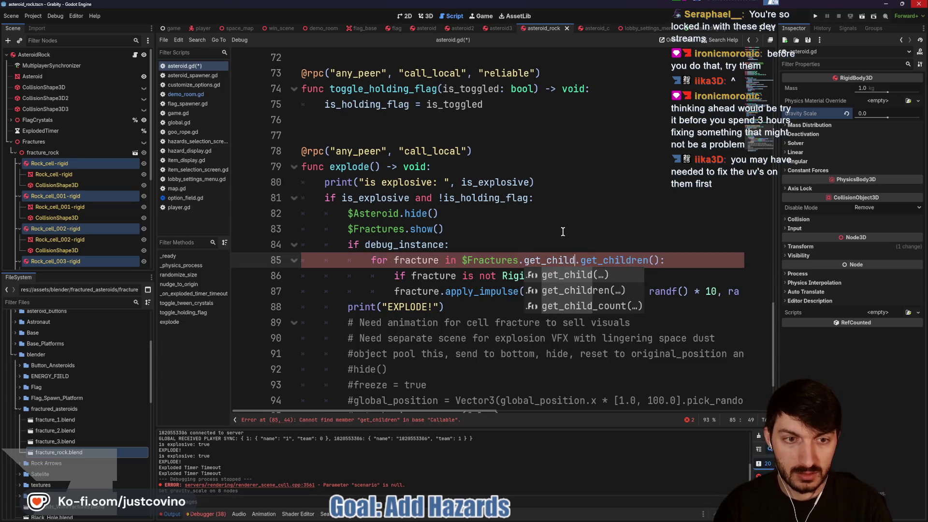
{"action": "type", "text": "(0)"}
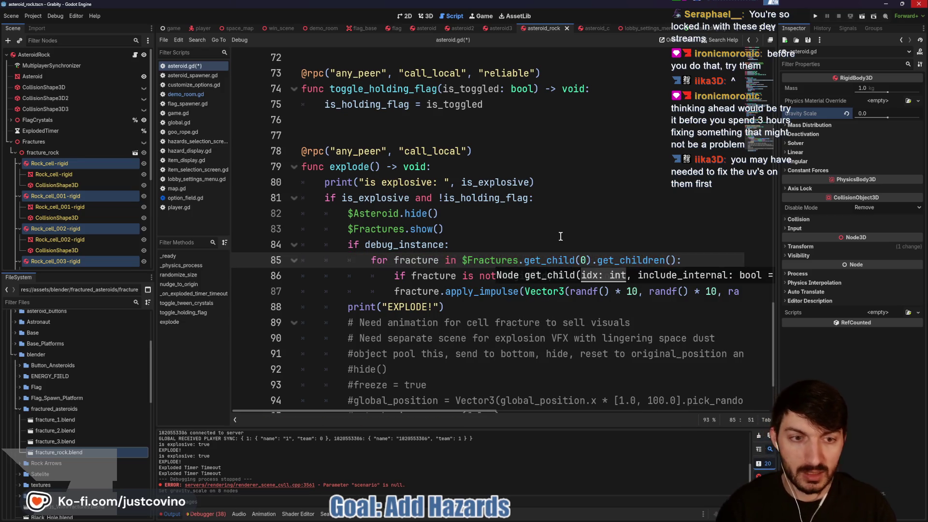
{"action": "left_click", "coordinate": [436, 252]}
{"action": "key", "text": "ctrl+s"}
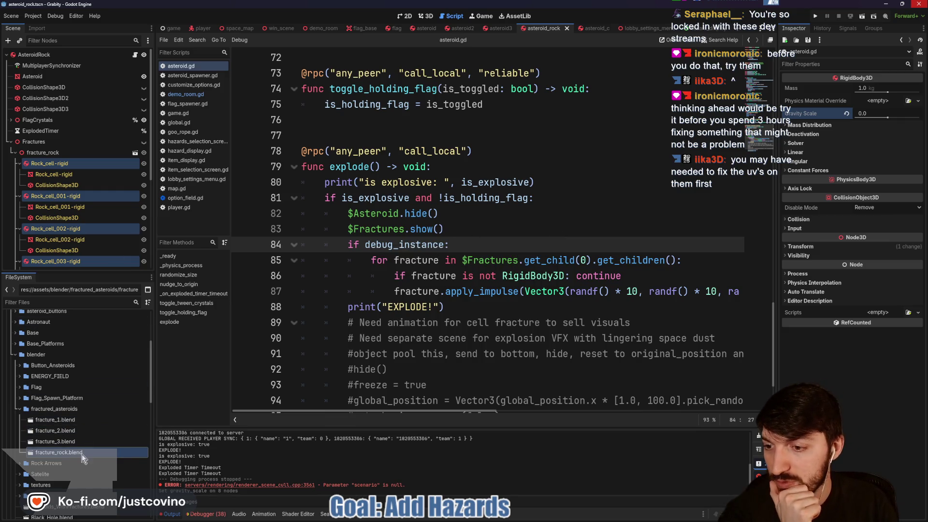
Step: Select all eight Rock_cell fracture meshes, after checking the Asteroid mesh's material
{"action": "left_click", "coordinate": [58, 174]}
{"action": "left_click", "coordinate": [67, 207], "text": "ctrl"}
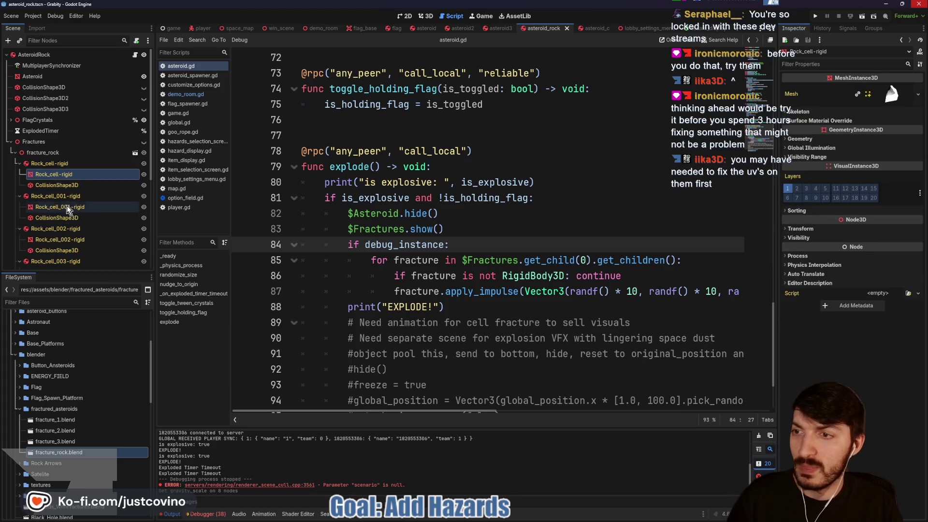
{"action": "left_click", "coordinate": [39, 78]}
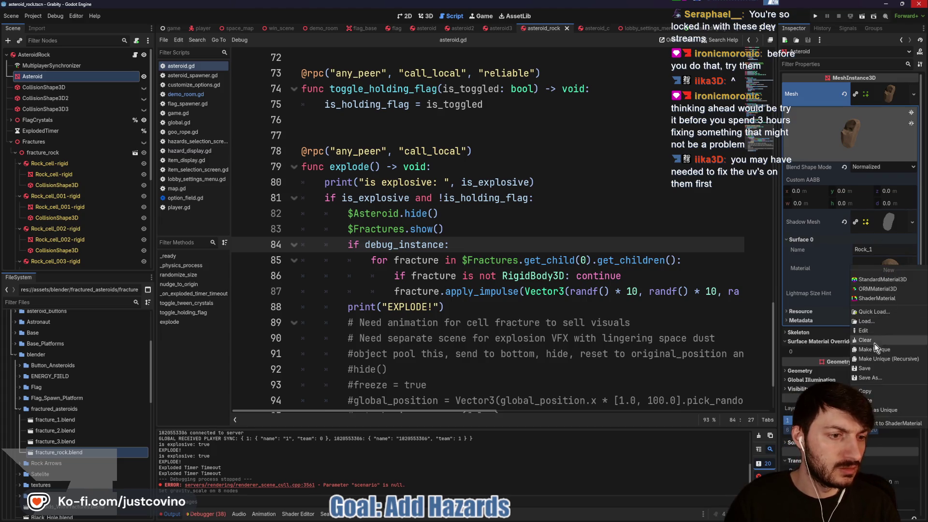
{"action": "left_click", "coordinate": [62, 174]}
{"action": "left_click", "coordinate": [73, 207], "text": "ctrl"}
{"action": "left_click", "coordinate": [72, 239], "text": "ctrl"}
{"action": "scroll", "coordinate": [78, 239], "scroll_direction": "down", "scroll_amount": 3}
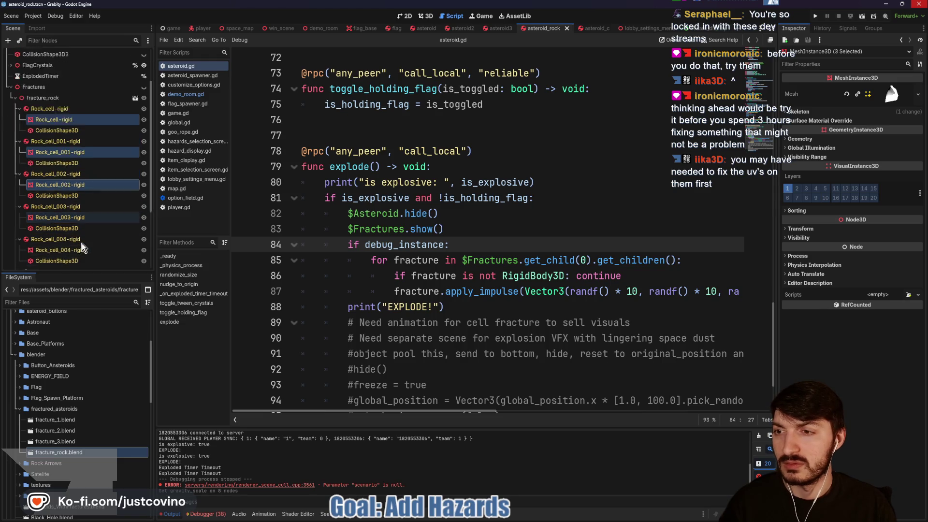
{"action": "left_click", "coordinate": [60, 190], "text": "ctrl"}
{"action": "left_click", "coordinate": [59, 223], "text": "ctrl"}
{"action": "scroll", "coordinate": [73, 240], "scroll_direction": "down", "scroll_amount": 3}
{"action": "left_click", "coordinate": [58, 188], "text": "ctrl"}
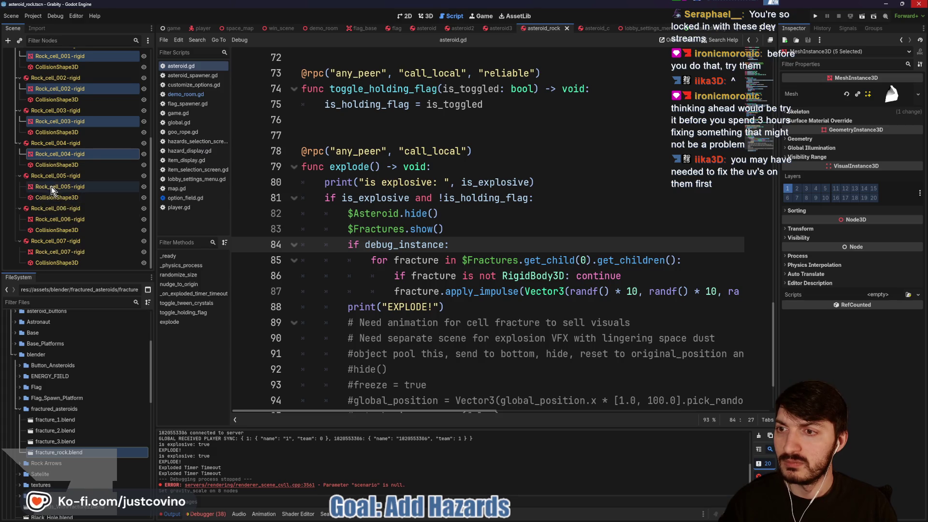
{"action": "left_click", "coordinate": [47, 220], "text": "ctrl"}
{"action": "left_click", "coordinate": [51, 252], "text": "ctrl"}
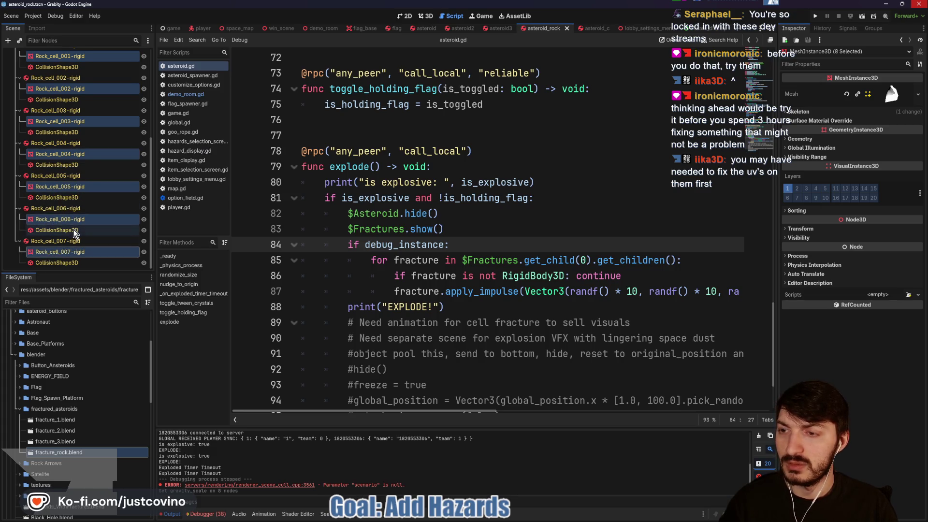
Step: Paste the rock material into surface material override slots 0 and 1, and save
{"action": "left_click", "coordinate": [851, 121]}
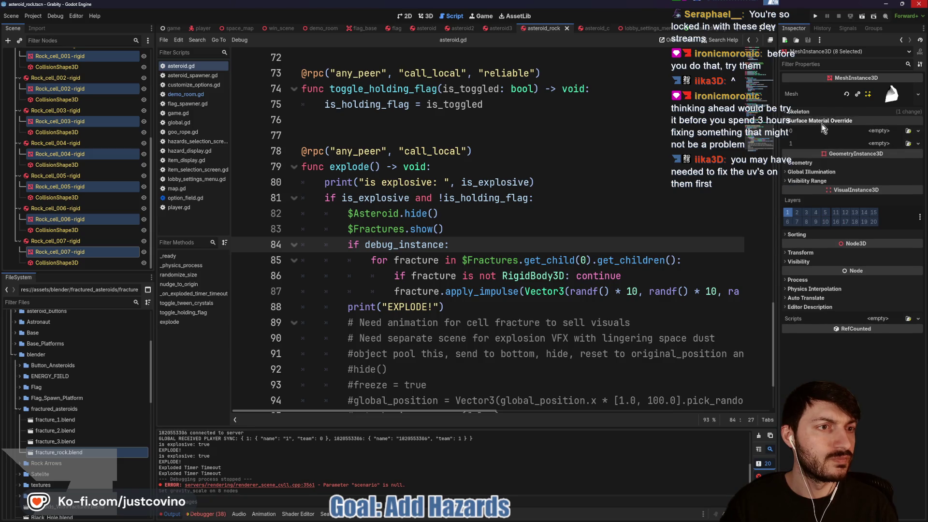
{"action": "left_click", "coordinate": [873, 132]}
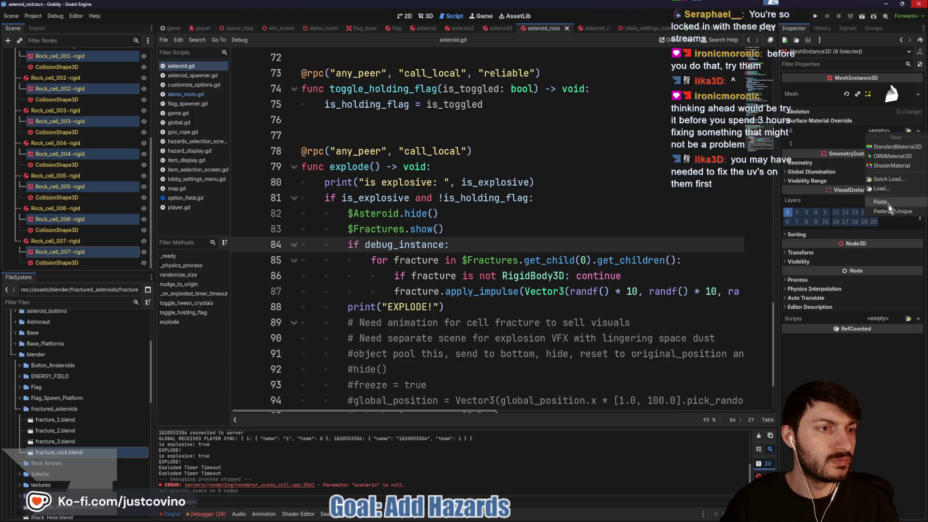
{"action": "left_click", "coordinate": [888, 204]}
{"action": "left_click", "coordinate": [886, 159]}
{"action": "left_click", "coordinate": [880, 225]}
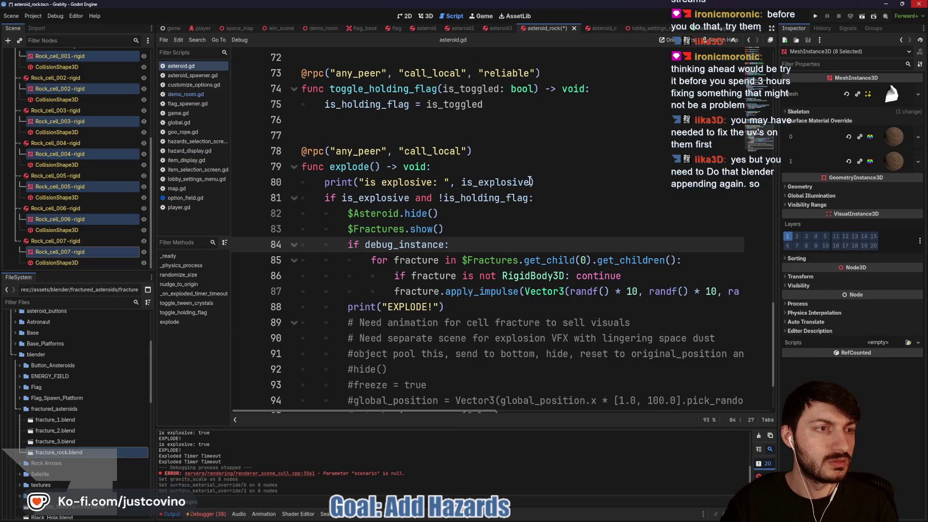
{"action": "key", "text": "ctrl+s"}
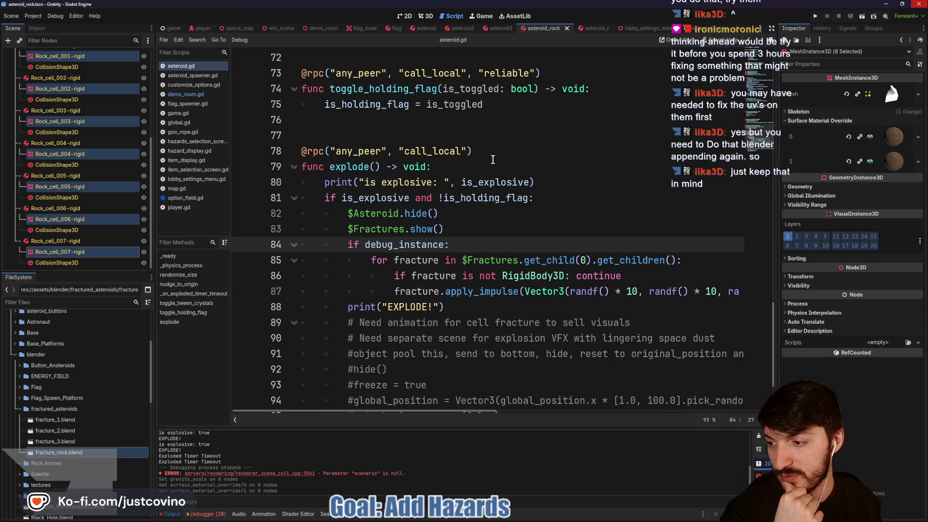
{"action": "left_click", "coordinate": [426, 16]}
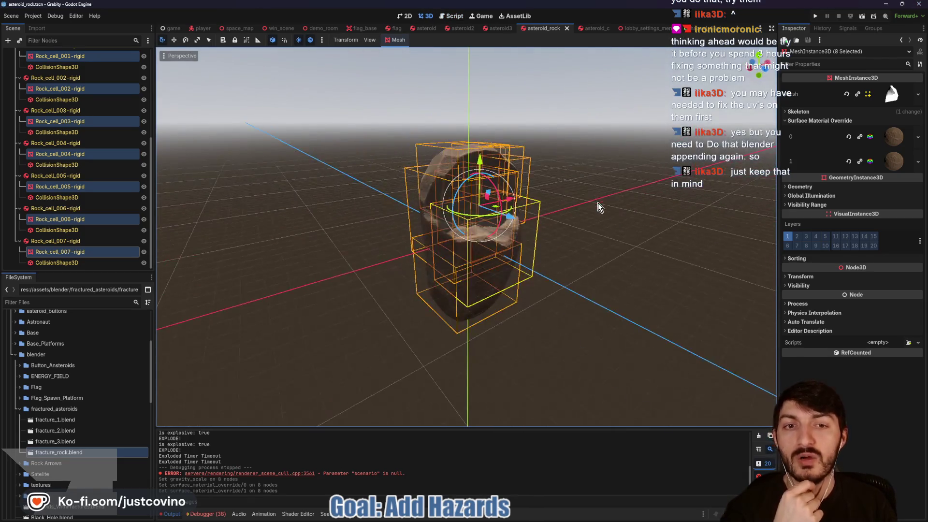
Step: Show the Fractures pieces and compare them against the solid Asteroid mesh, leaving Asteroid visible
{"action": "scroll", "coordinate": [87, 218], "scroll_direction": "up", "scroll_amount": 5}
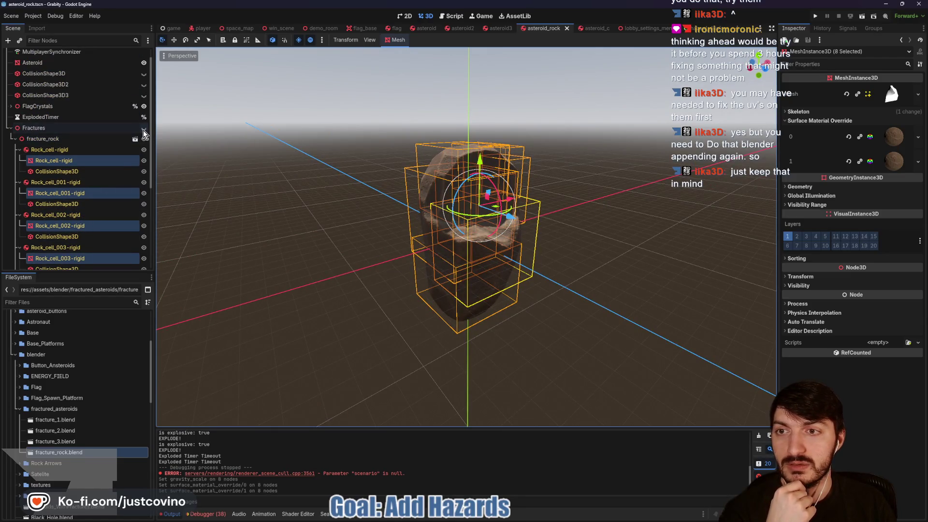
{"action": "left_click", "coordinate": [144, 128]}
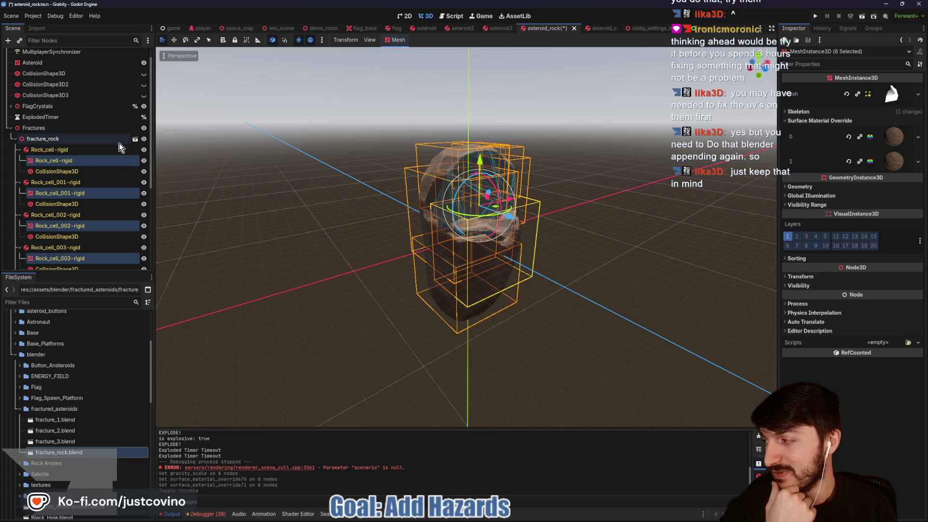
{"action": "scroll", "coordinate": [121, 154], "scroll_direction": "up", "scroll_amount": 1}
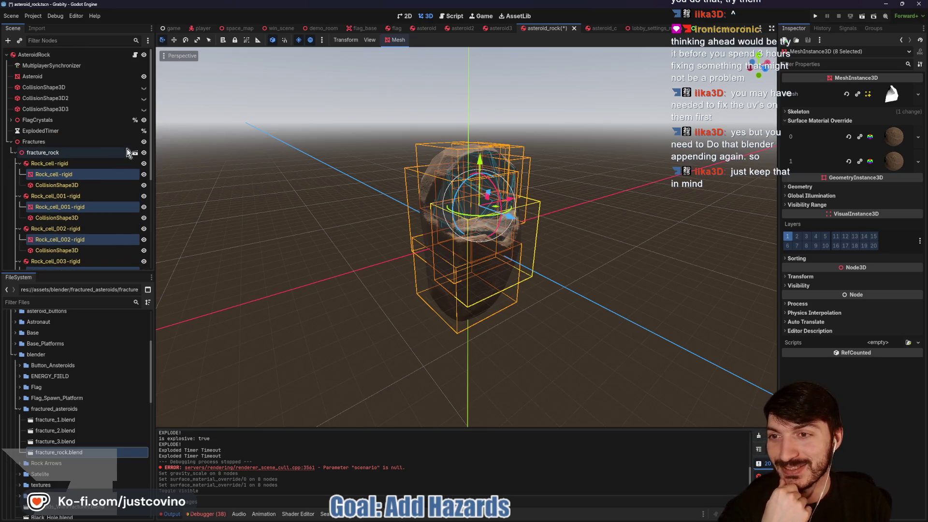
{"action": "left_click", "coordinate": [143, 77]}
{"action": "left_click", "coordinate": [622, 154]}
{"action": "mouse_move", "coordinate": [632, 184]}
{"action": "left_mouse_down"}
{"action": "mouse_move", "coordinate": [605, 183]}
{"action": "mouse_move", "coordinate": [649, 184]}
{"action": "mouse_move", "coordinate": [472, 173]}
{"action": "mouse_move", "coordinate": [666, 178]}
{"action": "mouse_move", "coordinate": [254, 167]}
{"action": "left_mouse_up"}
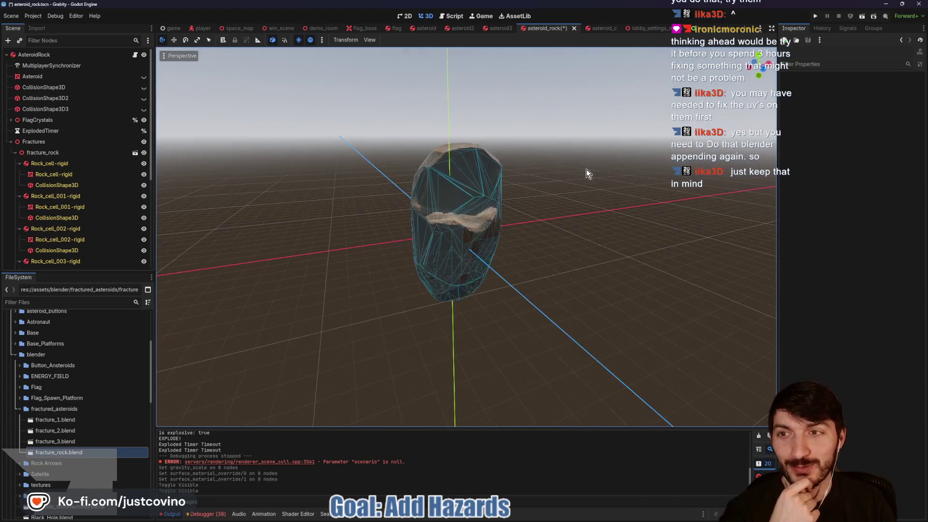
{"action": "left_click", "coordinate": [143, 78]}
{"action": "left_click", "coordinate": [144, 78]}
{"action": "left_click", "coordinate": [144, 77]}
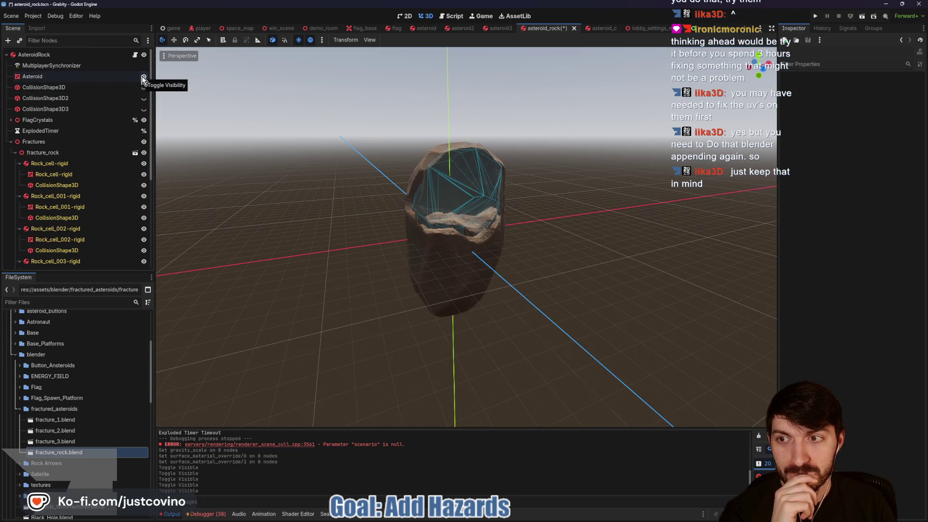
Step: Scale fracture_rock to 8 on every axis and give Fractures a unique name
{"action": "left_click", "coordinate": [43, 152]}
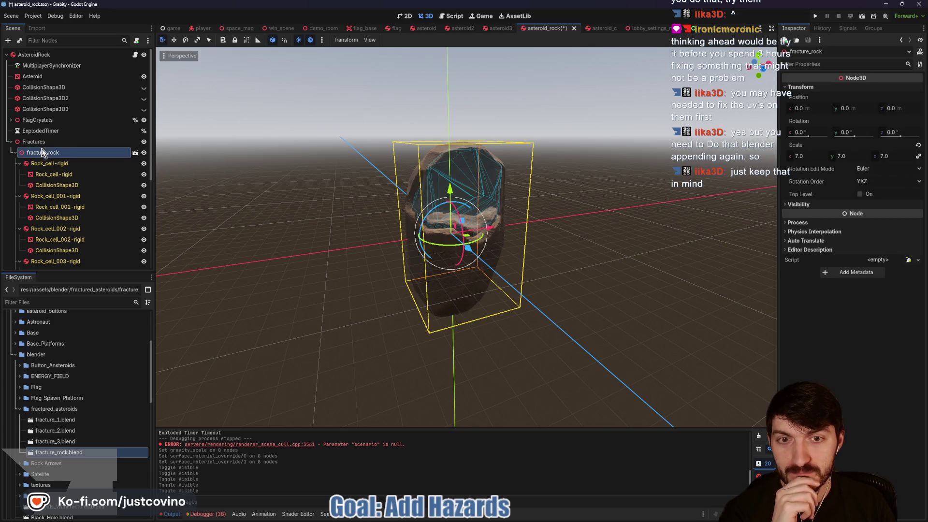
{"action": "left_click", "coordinate": [804, 155]}
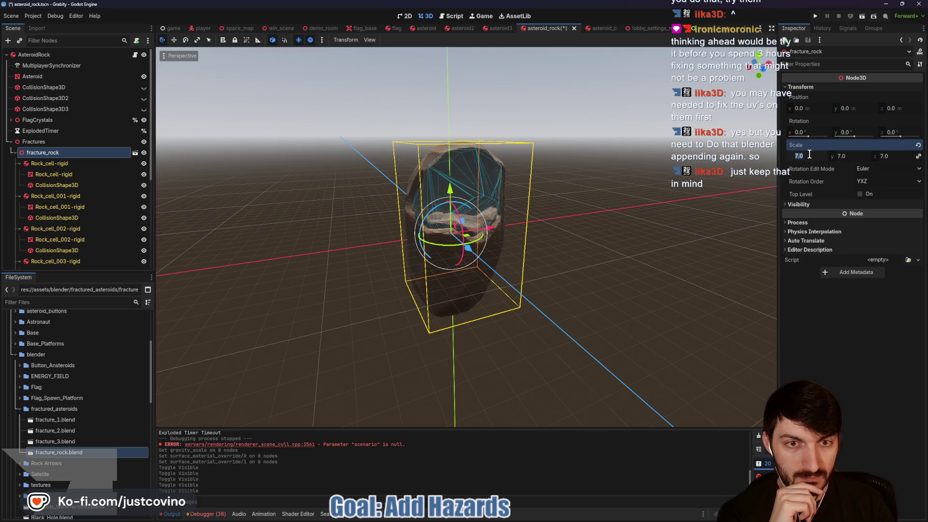
{"action": "type", "text": "8"}
{"action": "key", "text": "Return"}
{"action": "mouse_move", "coordinate": [724, 205]}
{"action": "left_mouse_down"}
{"action": "mouse_move", "coordinate": [718, 195]}
{"action": "mouse_move", "coordinate": [638, 201]}
{"action": "mouse_move", "coordinate": [652, 210]}
{"action": "left_mouse_up"}
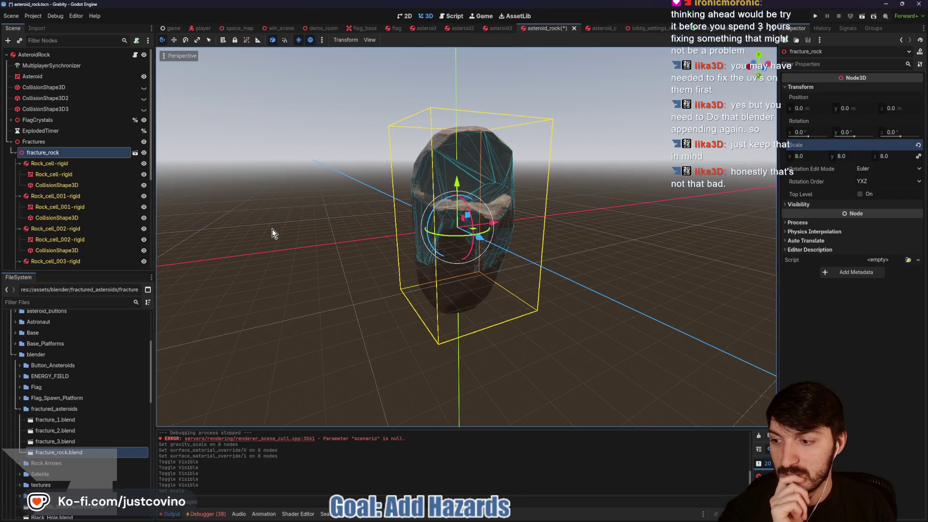
{"action": "left_click", "coordinate": [34, 141]}
{"action": "left_click", "coordinate": [452, 16]}
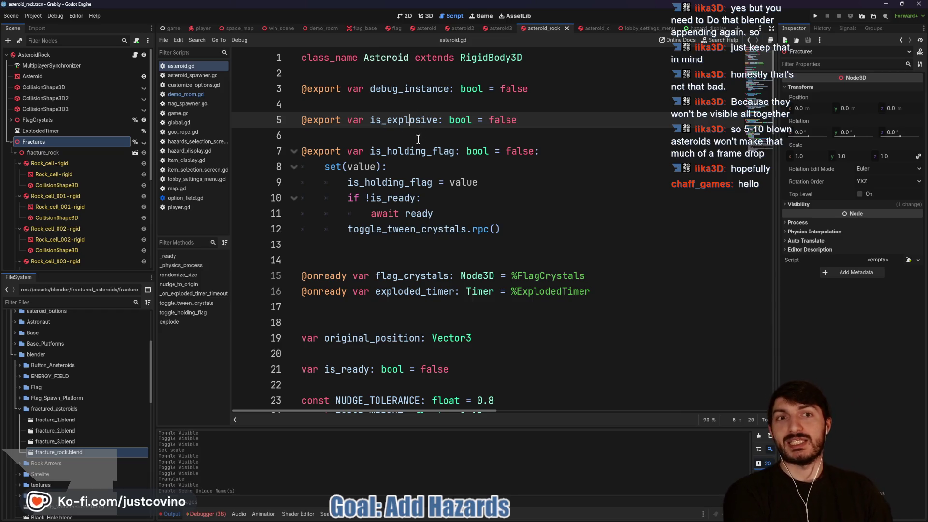
Step: Launch the game and arrange the two game windows side by side
{"action": "left_click", "coordinate": [414, 110]}
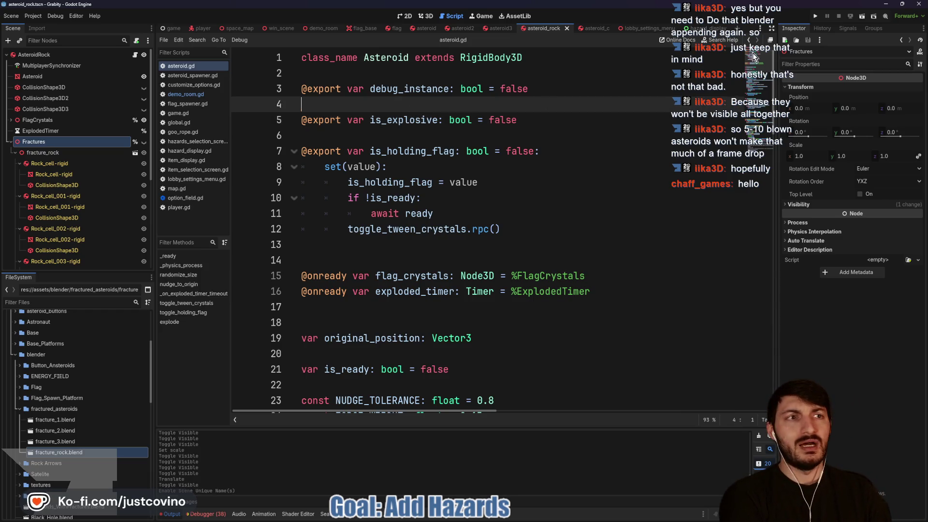
{"action": "left_click", "coordinate": [814, 16]}
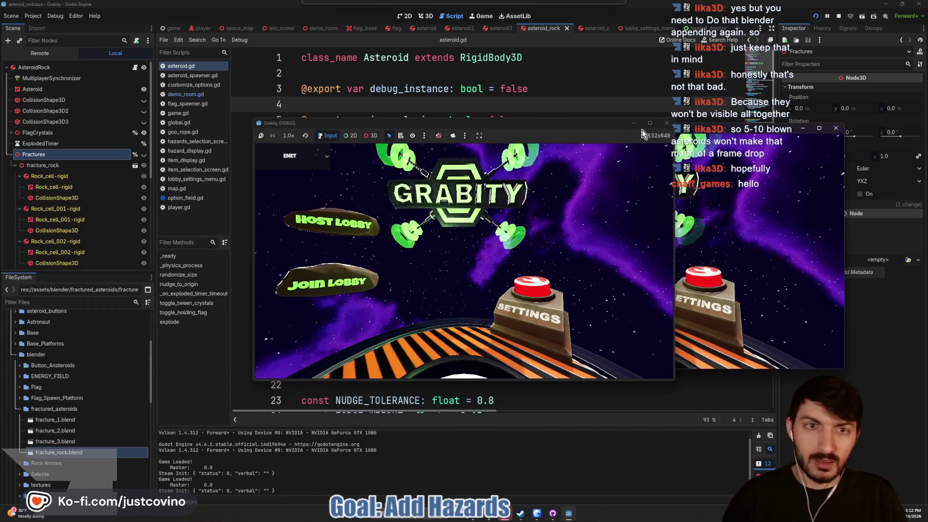
{"action": "mouse_move", "coordinate": [498, 130]}
{"action": "left_mouse_down"}
{"action": "mouse_move", "coordinate": [236, 130]}
{"action": "mouse_move", "coordinate": [257, 134]}
{"action": "left_mouse_up"}
{"action": "left_click_drag", "start_coordinate": [560, 129], "coordinate": [596, 134]}
Step: Host a lobby in the left window, join from the right, and browse the customization options
{"action": "left_click", "coordinate": [115, 229]}
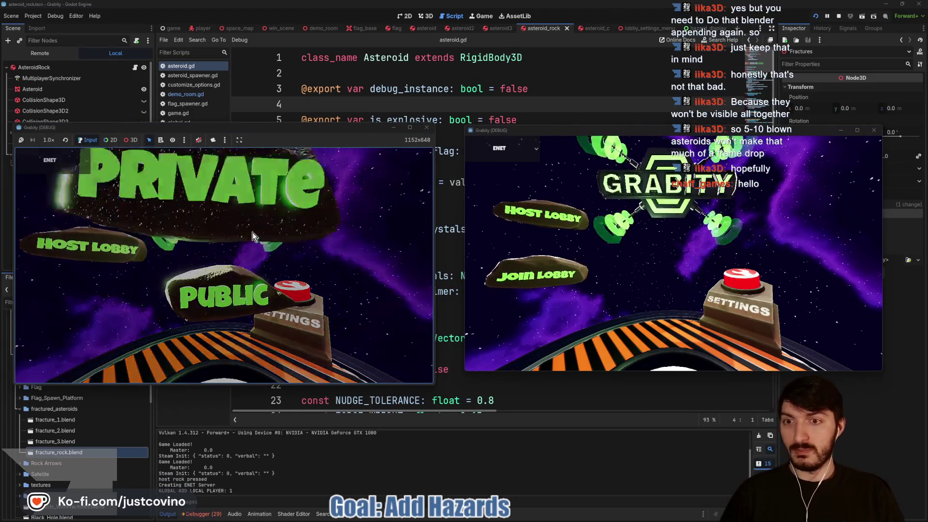
{"action": "left_click", "coordinate": [550, 271]}
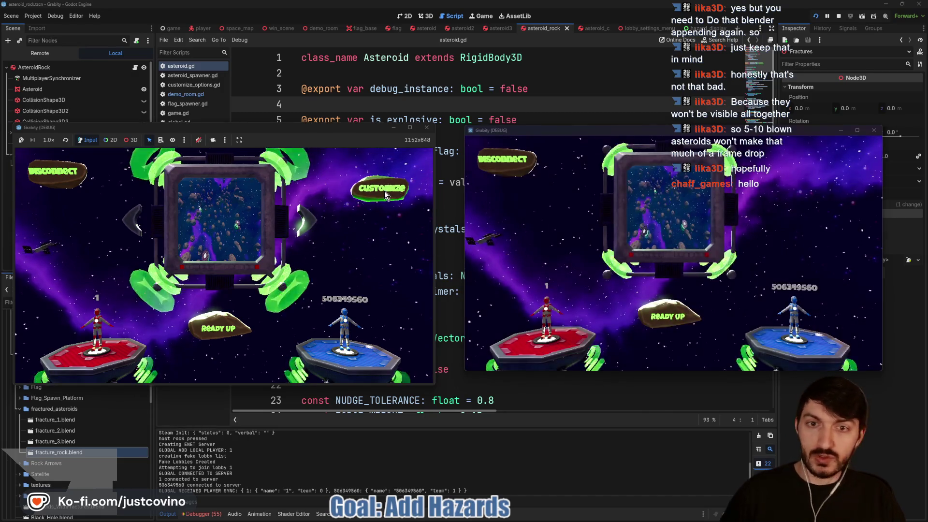
{"action": "left_click", "coordinate": [385, 190]}
{"action": "key", "text": "Down"}
{"action": "key", "text": "Down"}
{"action": "key", "text": "Down"}
{"action": "key", "text": "Up"}
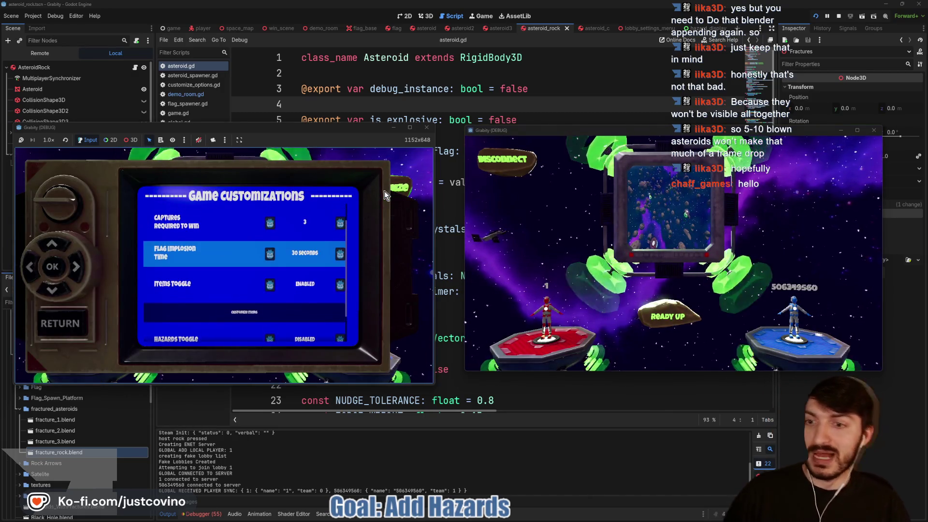
{"action": "key", "text": "Down"}
{"action": "key", "text": "Down"}
{"action": "key", "text": "Down"}
{"action": "key", "text": "Up"}
{"action": "key", "text": "Up"}
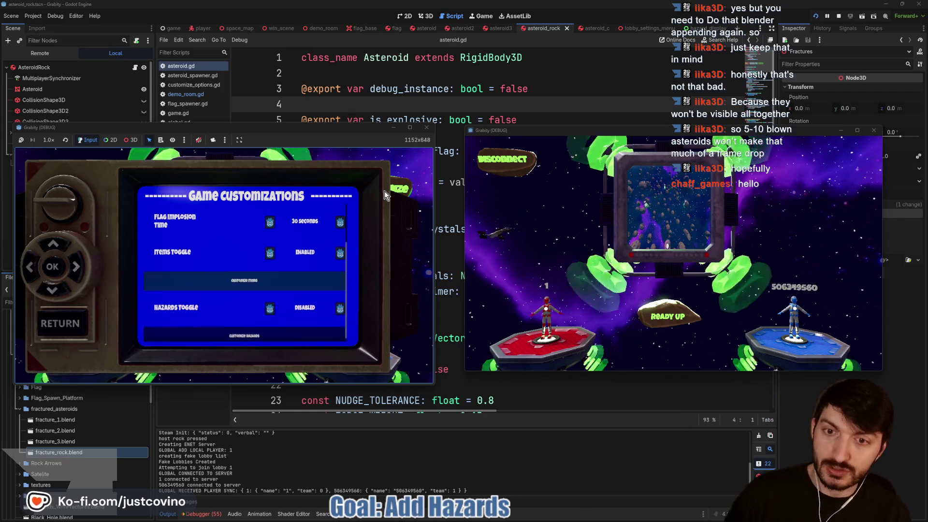
{"action": "key", "text": "Up"}
{"action": "key", "text": "Up"}
{"action": "key", "text": "Escape"}
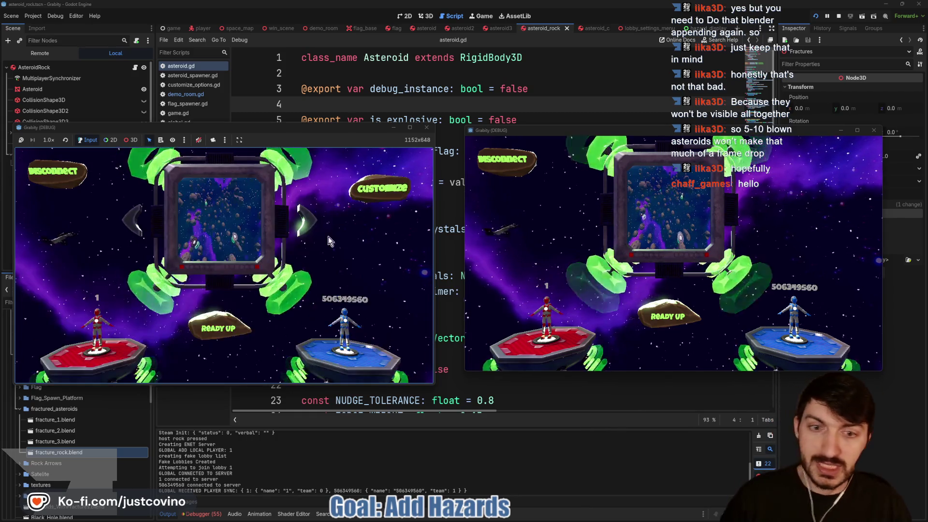
Step: Ready up both players, start the match, and jump off the platform
{"action": "left_click", "coordinate": [658, 318]}
{"action": "left_click", "coordinate": [223, 329]}
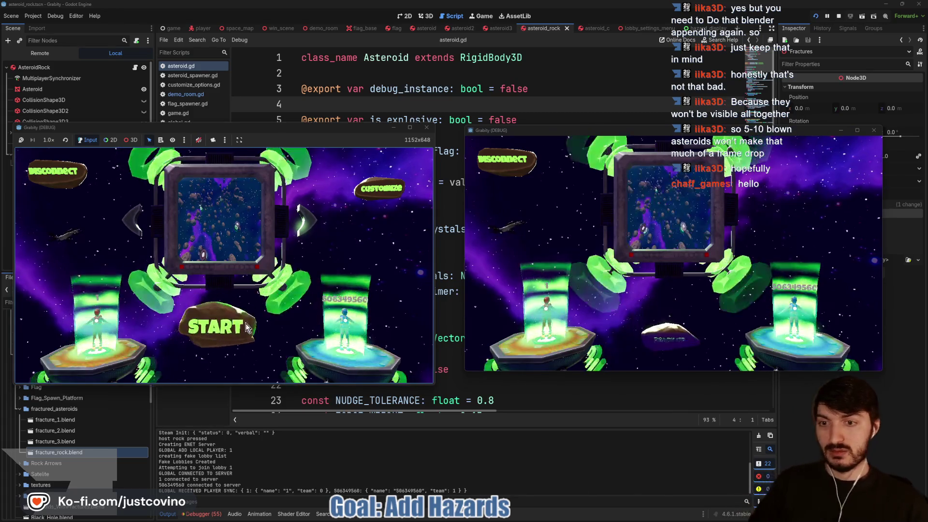
{"action": "left_click", "coordinate": [237, 330]}
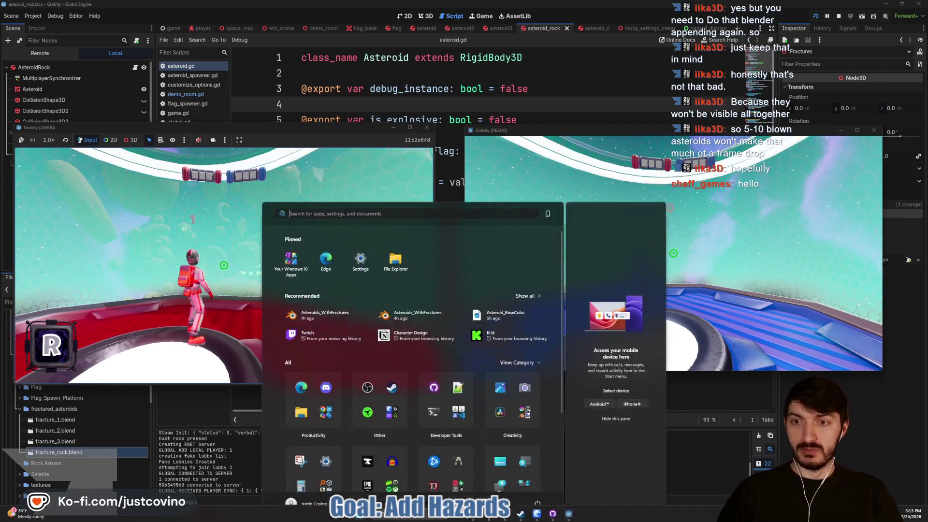
{"action": "key", "text": "space"}
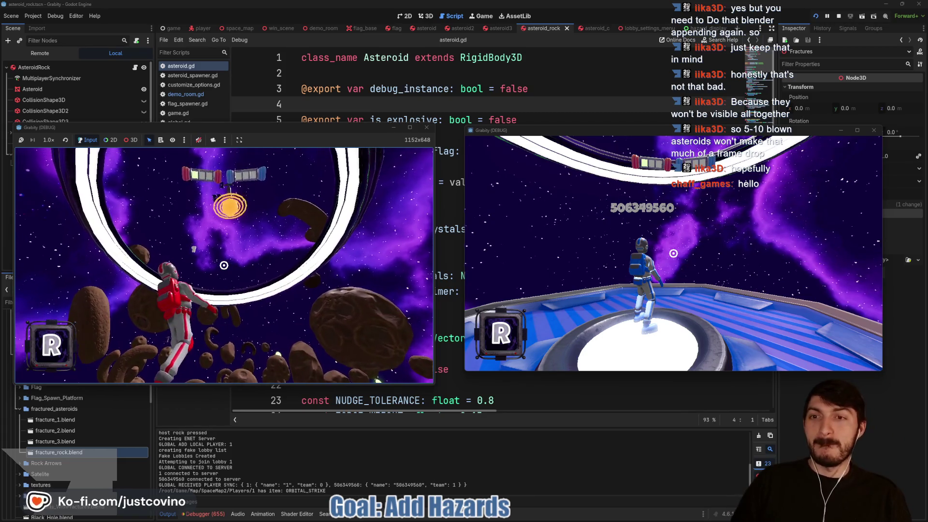
Step: Call the orbital strike, walk the second player onto the central pad, then close its window
{"action": "left_click", "coordinate": [224, 265]}
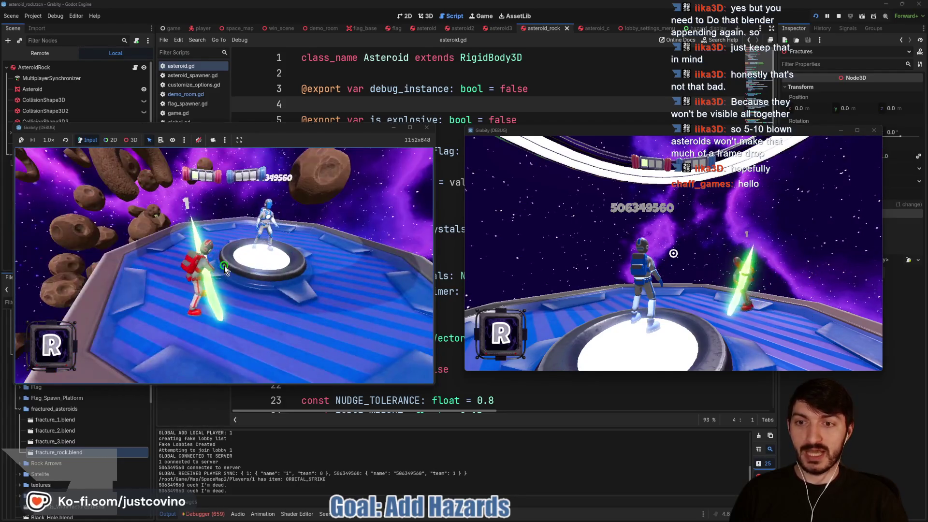
{"action": "mouse_move", "coordinate": [521, 520]}
{"action": "left_click", "coordinate": [569, 514]}
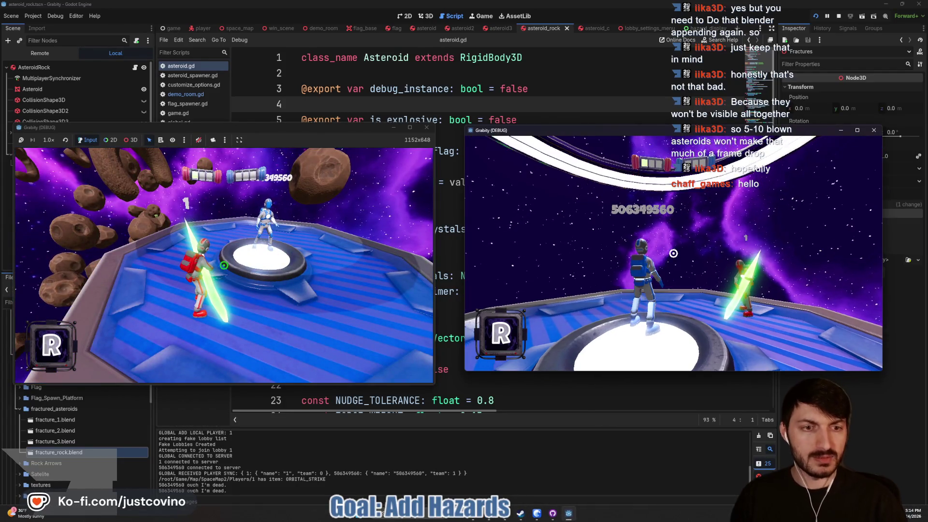
{"action": "key", "text": "w"}
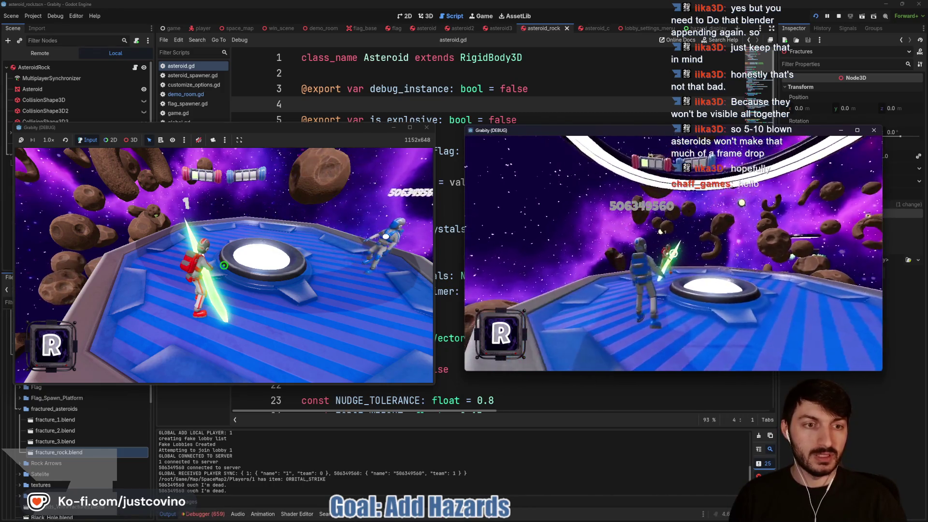
{"action": "key", "text": "w"}
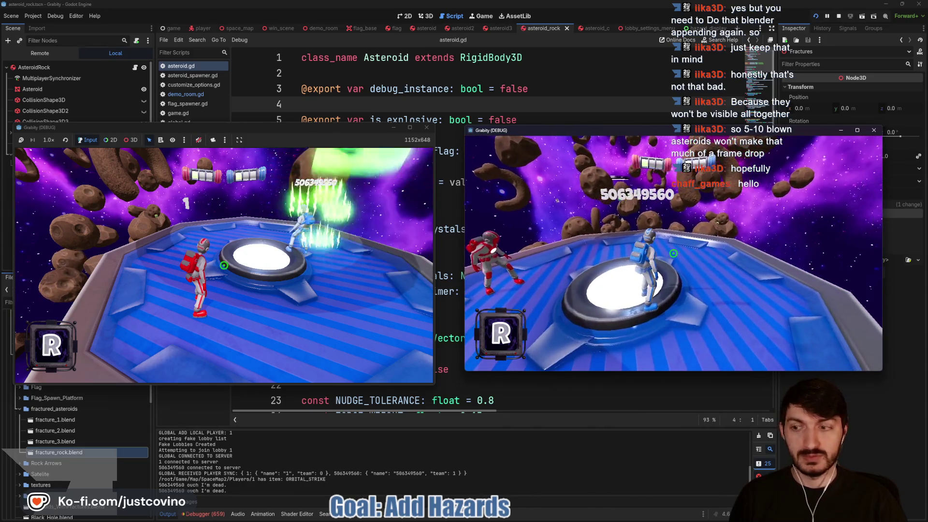
{"action": "key", "text": "alt+F4"}
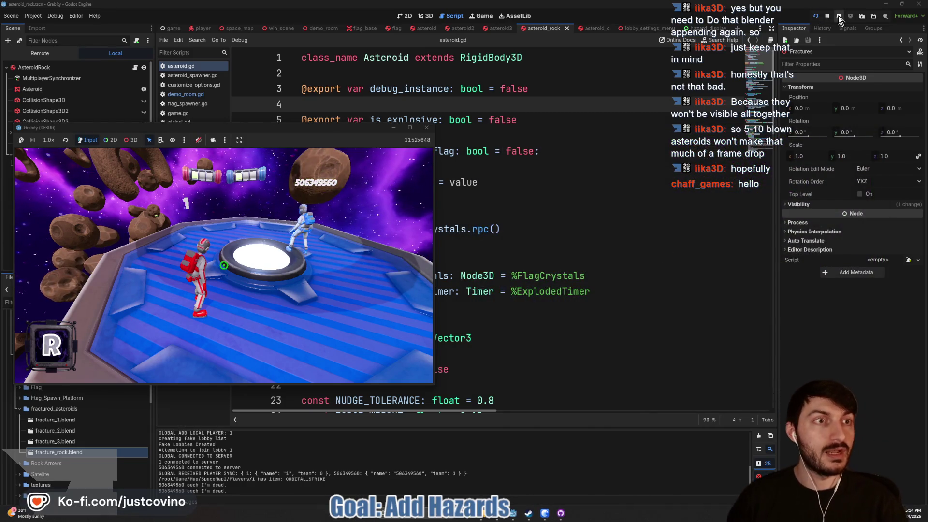
Step: Stop the running game and check the asteroid rock scene in the 3D view
{"action": "left_click", "coordinate": [838, 17]}
{"action": "left_click", "coordinate": [483, 229]}
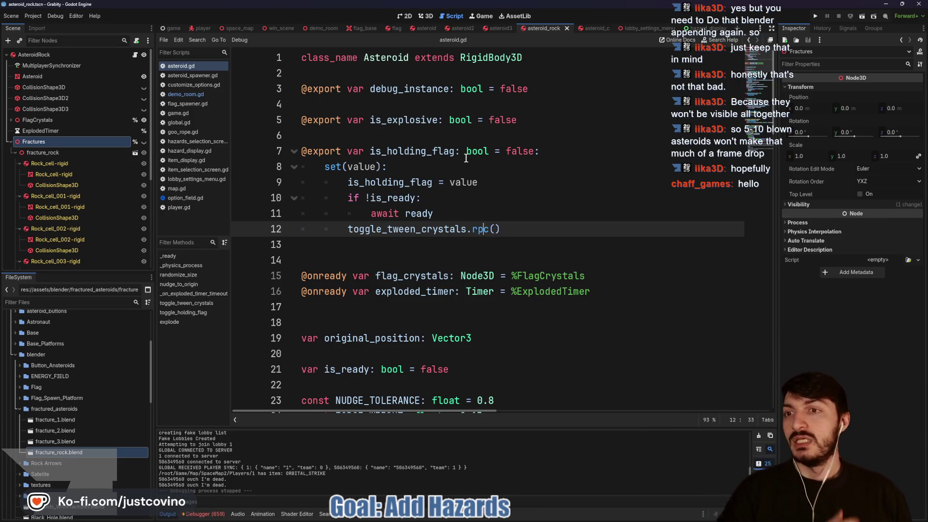
{"action": "left_click", "coordinate": [428, 18]}
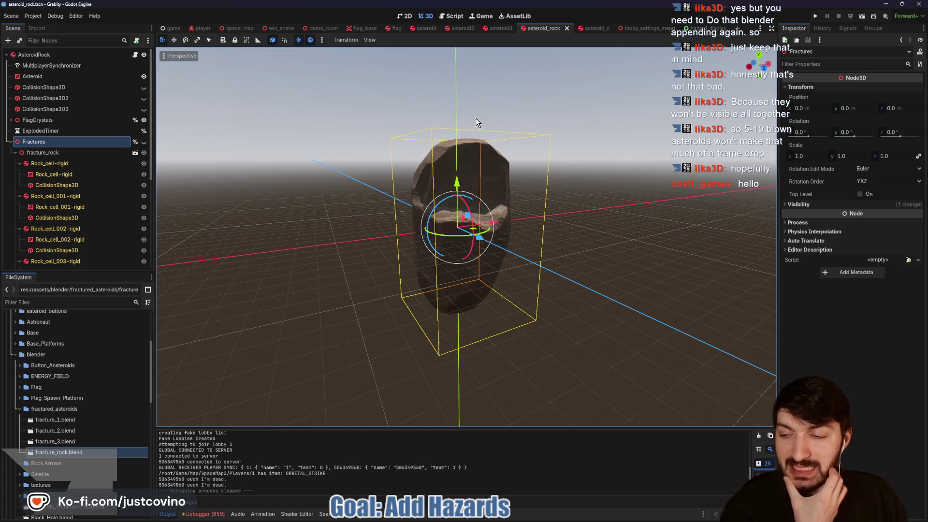
Step: Back in asteroid.gd, review the script and select the exported debug_instance line
{"action": "left_click", "coordinate": [456, 18]}
{"action": "scroll", "coordinate": [448, 230], "scroll_direction": "up", "scroll_amount": 2}
{"action": "left_click_drag", "start_coordinate": [546, 90], "coordinate": [282, 91]}
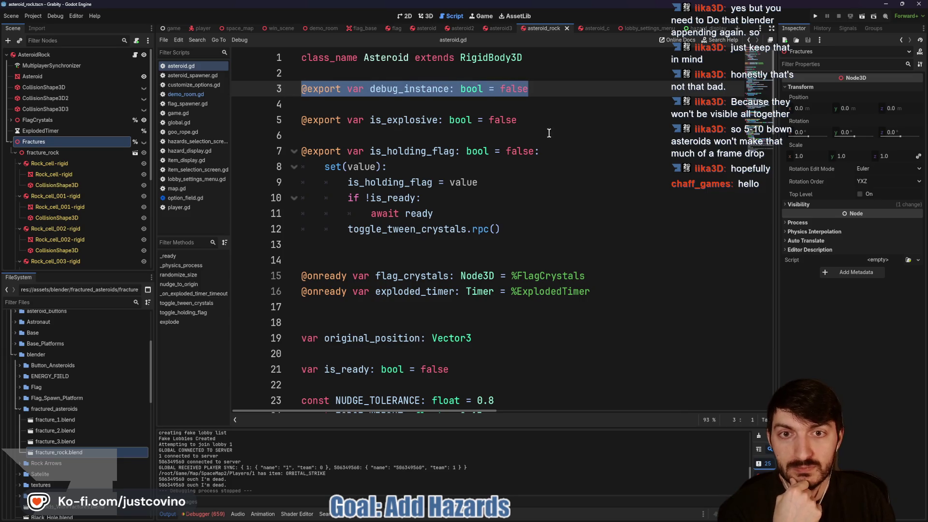
{"action": "scroll", "coordinate": [550, 133], "scroll_direction": "down", "scroll_amount": 11}
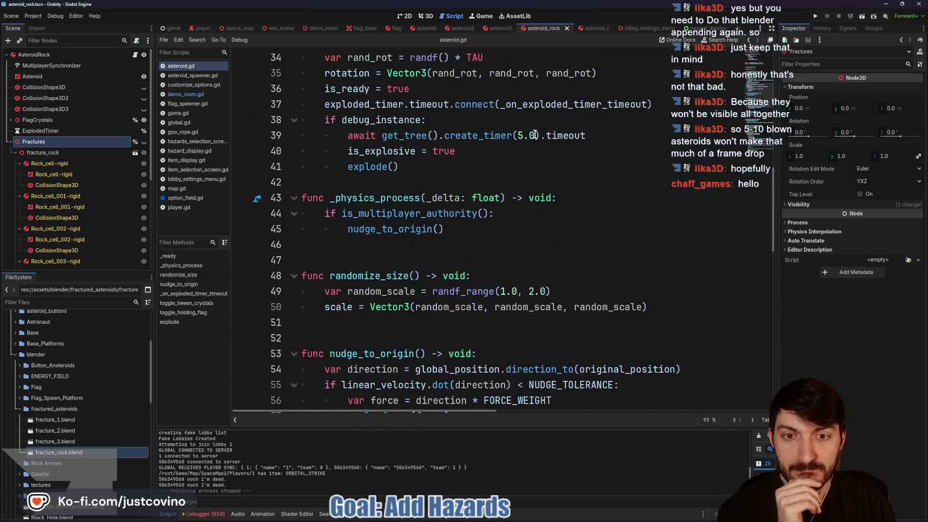
{"action": "scroll", "coordinate": [535, 134], "scroll_direction": "down", "scroll_amount": 7}
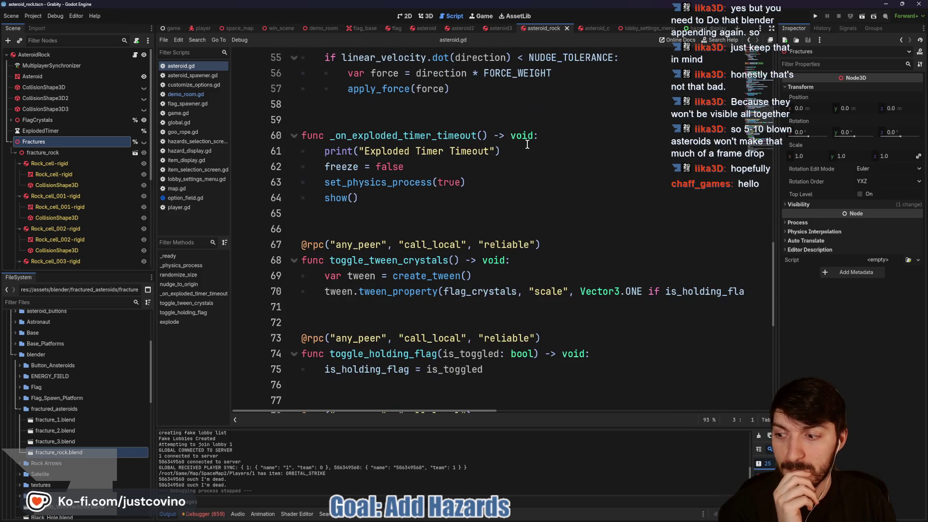
{"action": "scroll", "coordinate": [527, 144], "scroll_direction": "down", "scroll_amount": 2}
{"action": "scroll", "coordinate": [442, 217], "scroll_direction": "down", "scroll_amount": 4}
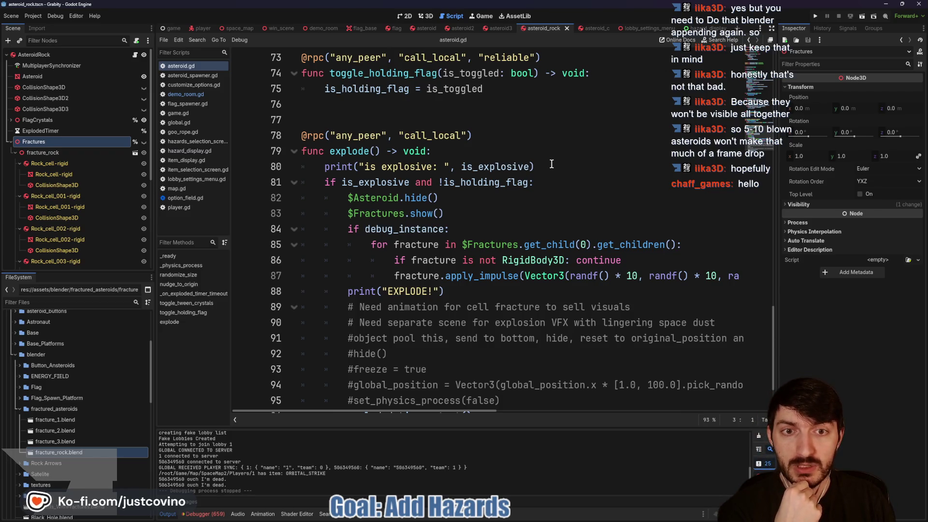
{"action": "scroll", "coordinate": [431, 204], "scroll_direction": "up", "scroll_amount": 20}
{"action": "scroll", "coordinate": [478, 245], "scroll_direction": "down", "scroll_amount": 2}
{"action": "scroll", "coordinate": [478, 245], "scroll_direction": "up", "scroll_amount": 4}
{"action": "scroll", "coordinate": [478, 245], "scroll_direction": "up", "scroll_amount": 1}
{"action": "left_click_drag", "start_coordinate": [543, 91], "coordinate": [277, 95]}
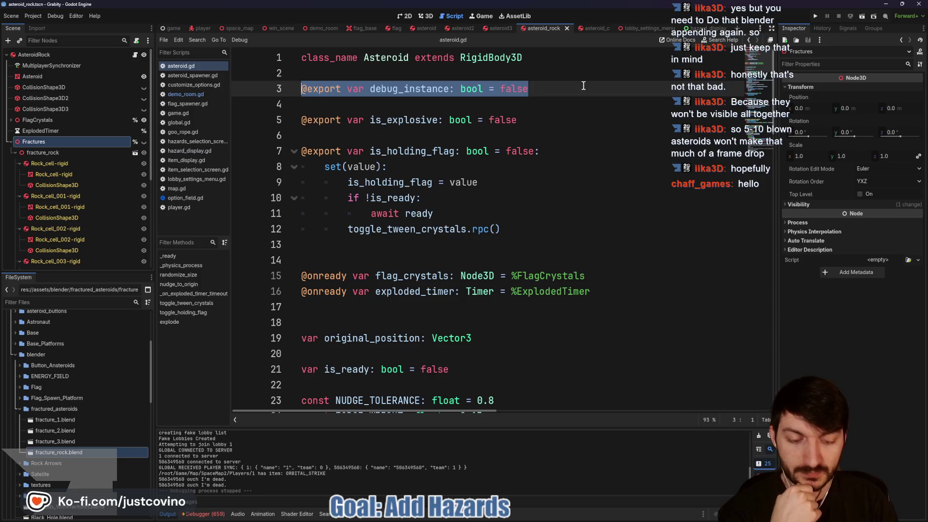
Step: Delete the debug_instance export line and its block in _ready
{"action": "key", "text": "BackSpace"}
{"action": "key", "text": "BackSpace"}
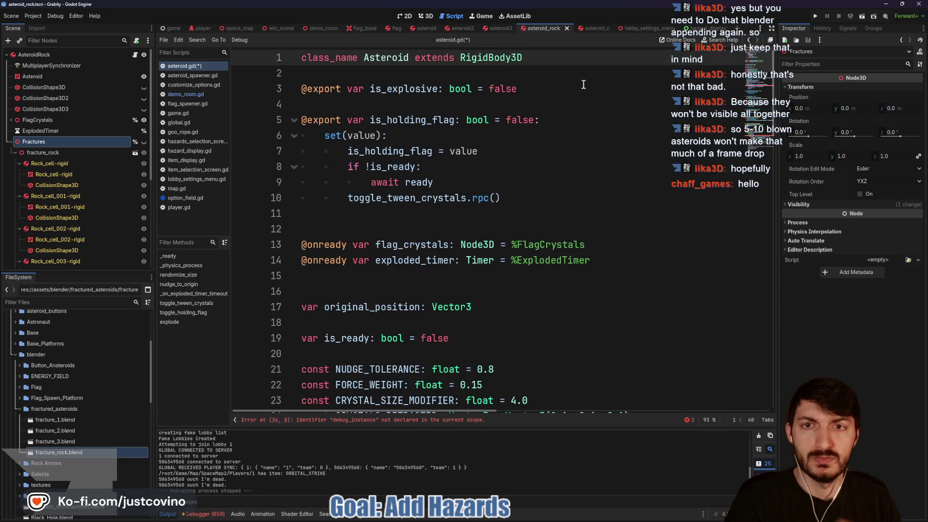
{"action": "scroll", "coordinate": [583, 84], "scroll_direction": "down", "scroll_amount": 9}
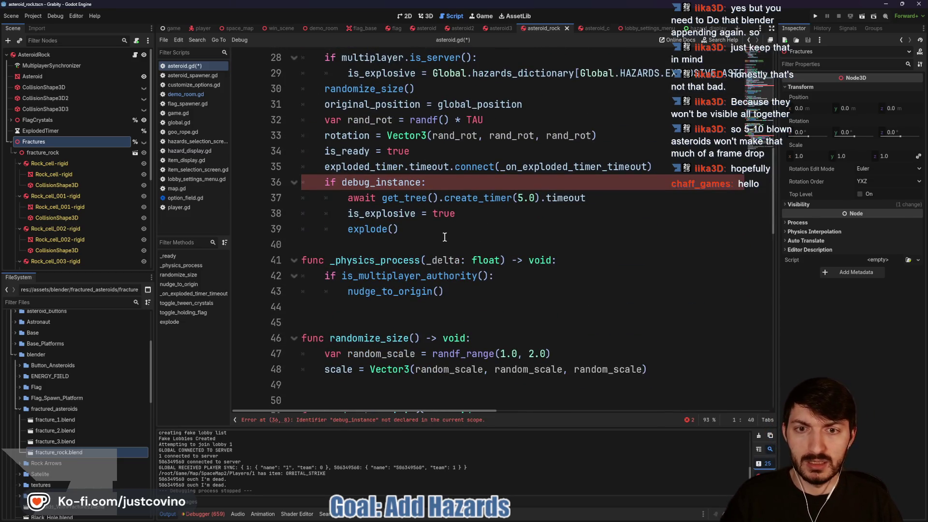
{"action": "left_click_drag", "start_coordinate": [446, 232], "coordinate": [276, 183]}
{"action": "key", "text": "BackSpace"}
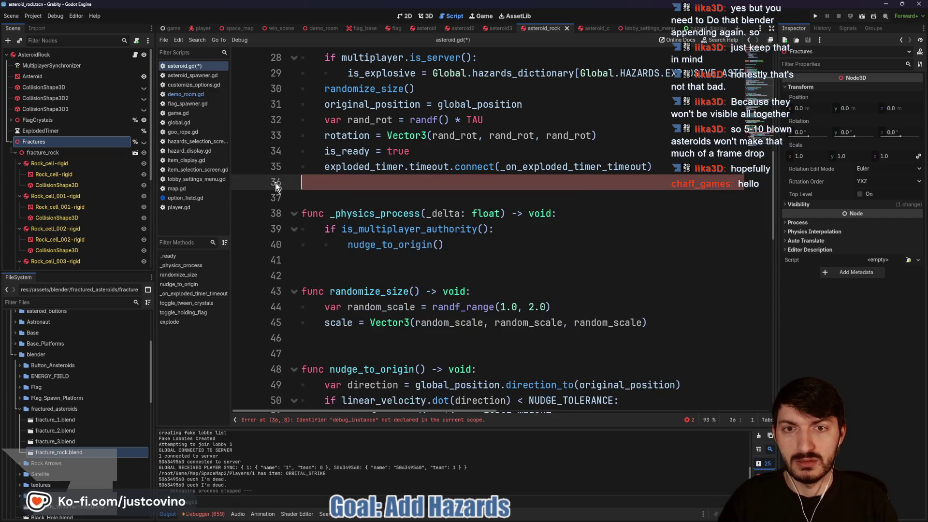
{"action": "scroll", "coordinate": [447, 211], "scroll_direction": "down", "scroll_amount": 13}
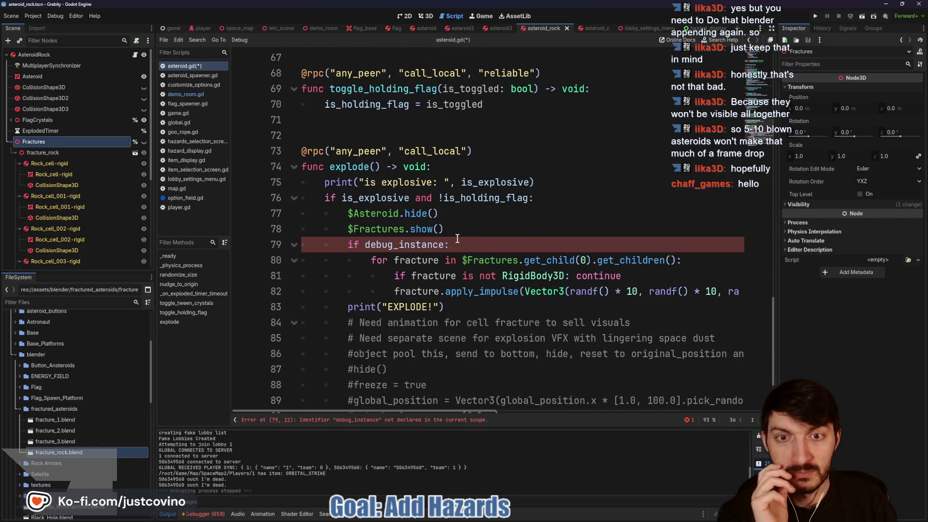
{"action": "scroll", "coordinate": [444, 237], "scroll_direction": "up", "scroll_amount": 20}
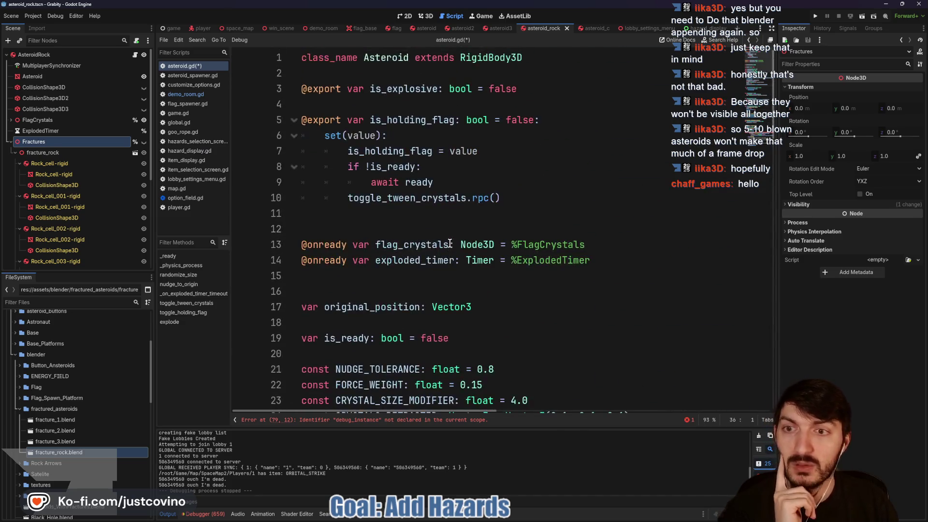
Step: Add an onready reference to the Fractures node below the other onready variables
{"action": "left_click", "coordinate": [328, 278]}
{"action": "mouse_move", "coordinate": [84, 144]}
{"action": "left_mouse_down"}
{"action": "mouse_move", "coordinate": [327, 259]}
{"action": "mouse_move", "coordinate": [334, 276]}
{"action": "left_mouse_up"}
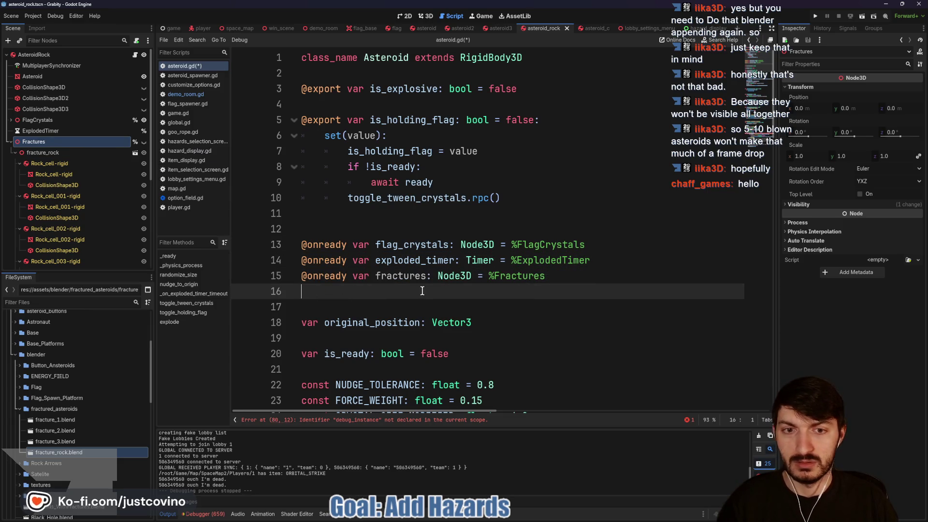
{"action": "scroll", "coordinate": [406, 277], "scroll_direction": "down", "scroll_amount": 15}
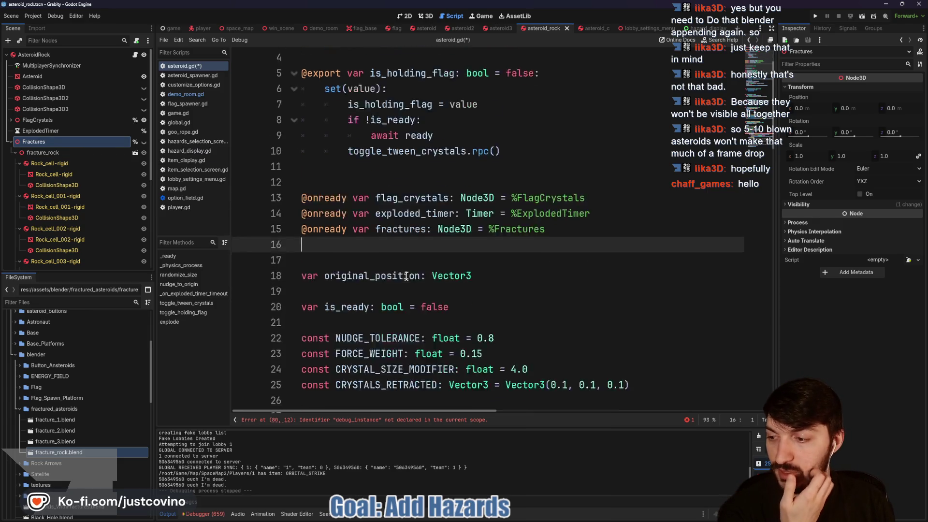
{"action": "scroll", "coordinate": [453, 277], "scroll_direction": "down", "scroll_amount": 5}
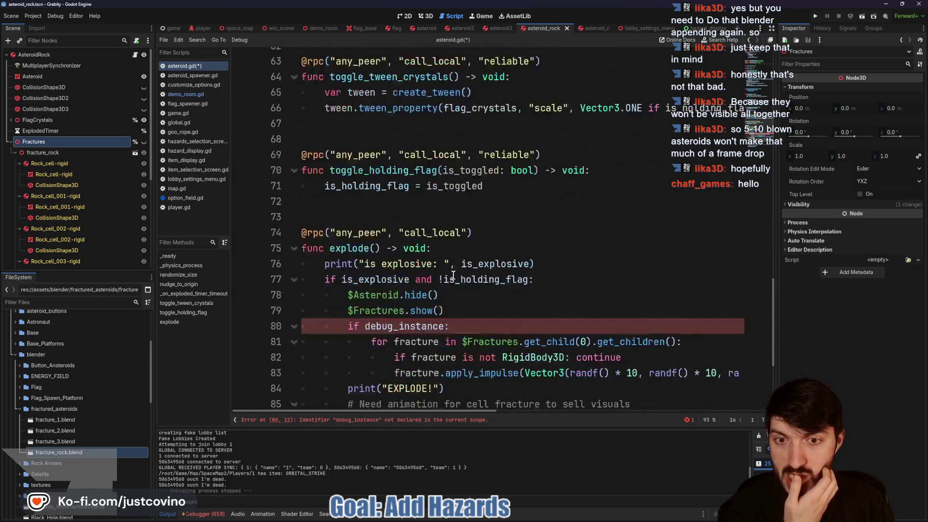
{"action": "scroll", "coordinate": [454, 273], "scroll_direction": "up", "scroll_amount": 2}
Step: Remove the 'if debug_instance:' condition from explode() and select the fracture loop
{"action": "mouse_move", "coordinate": [472, 243]}
{"action": "left_mouse_down"}
{"action": "mouse_move", "coordinate": [234, 237]}
{"action": "mouse_move", "coordinate": [302, 245]}
{"action": "left_mouse_up"}
{"action": "key", "text": "BackSpace"}
{"action": "key", "text": "BackSpace"}
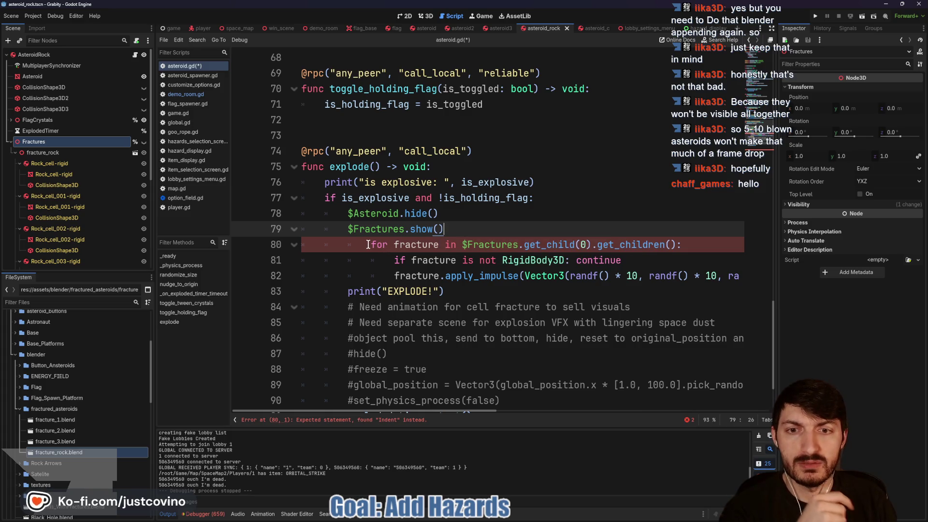
{"action": "mouse_move", "coordinate": [365, 248]}
{"action": "left_mouse_down"}
{"action": "mouse_move", "coordinate": [520, 263]}
{"action": "mouse_move", "coordinate": [431, 293]}
{"action": "mouse_move", "coordinate": [744, 273]}
{"action": "left_mouse_up"}
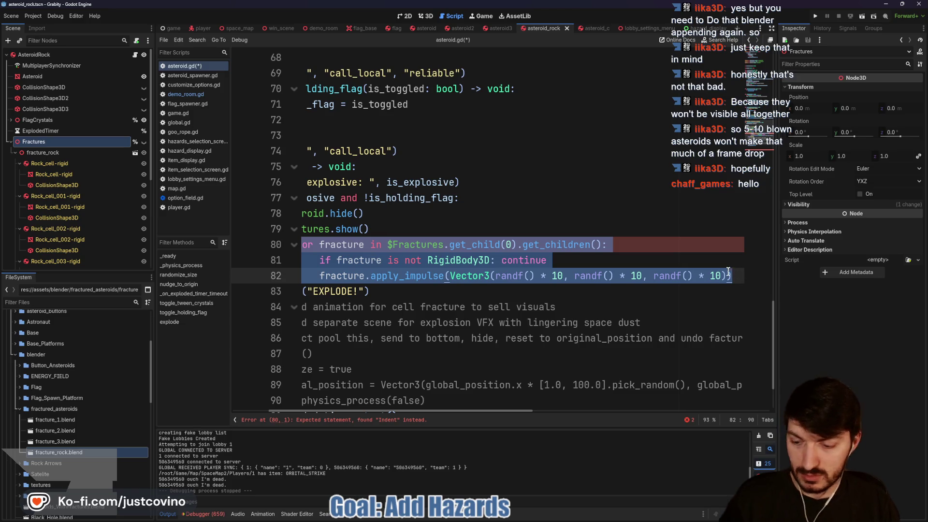
Step: Dedent the fracture loop, replace $Fractures with fractures on lines 79–80, and save
{"action": "key", "text": "shift+Tab"}
{"action": "left_click", "coordinate": [494, 244]}
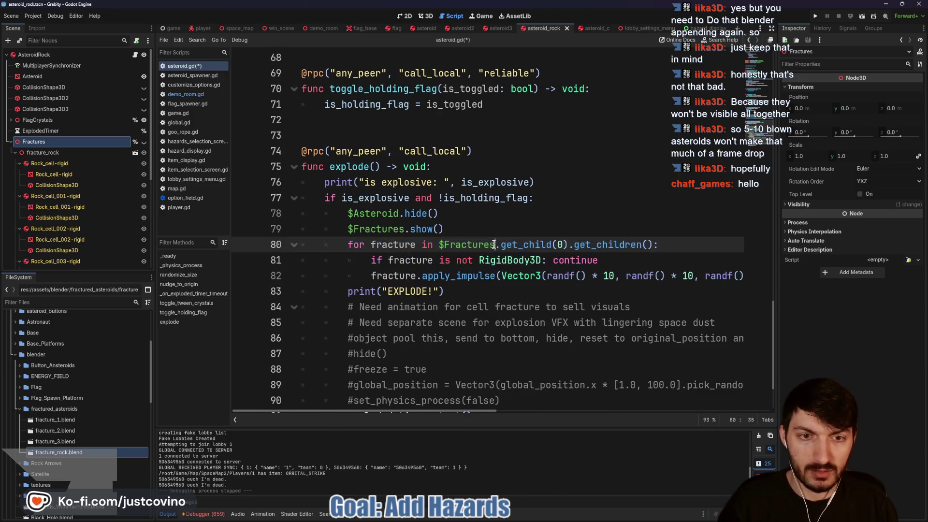
{"action": "left_click_drag", "start_coordinate": [494, 244], "coordinate": [438, 245]}
{"action": "type", "text": "fractures"}
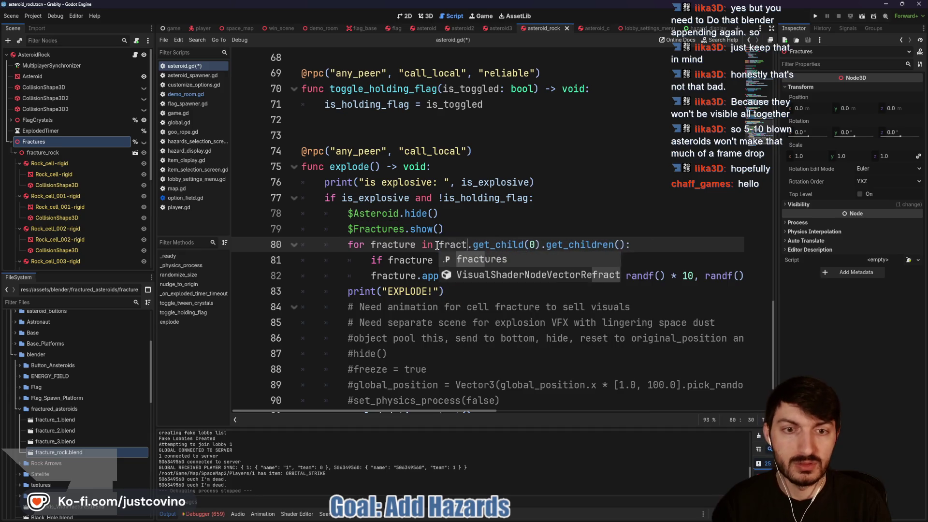
{"action": "left_click_drag", "start_coordinate": [406, 228], "coordinate": [344, 230]}
{"action": "type", "text": "fractures"}
{"action": "key", "text": "ctrl+s"}
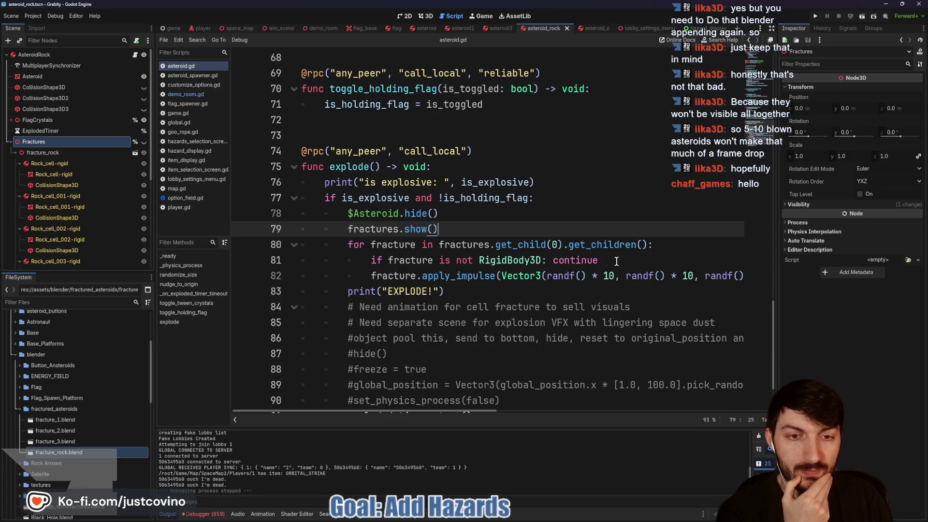
Step: Add a random impulse line in the loop with three randf() * 10 Vector3 components
{"action": "scroll", "coordinate": [617, 261], "scroll_direction": "down", "scroll_amount": 1}
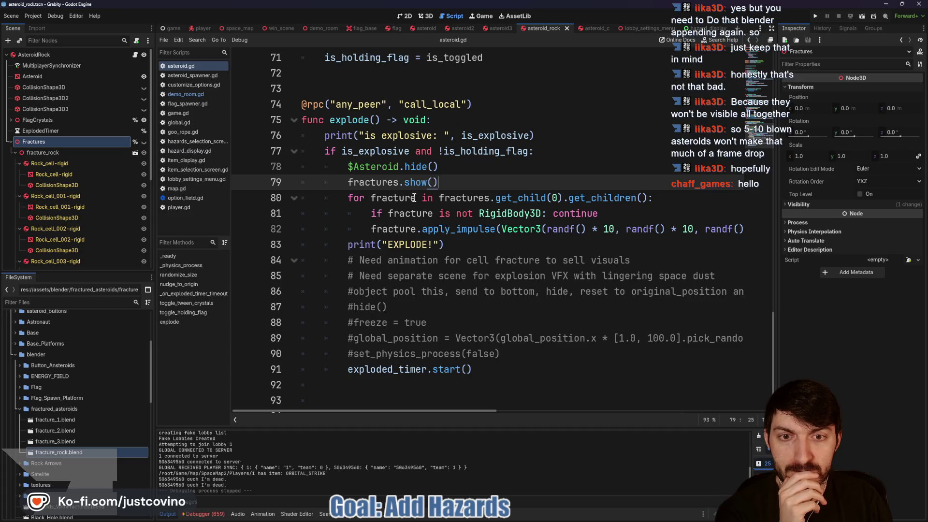
{"action": "scroll", "coordinate": [419, 238], "scroll_direction": "right", "scroll_amount": 3}
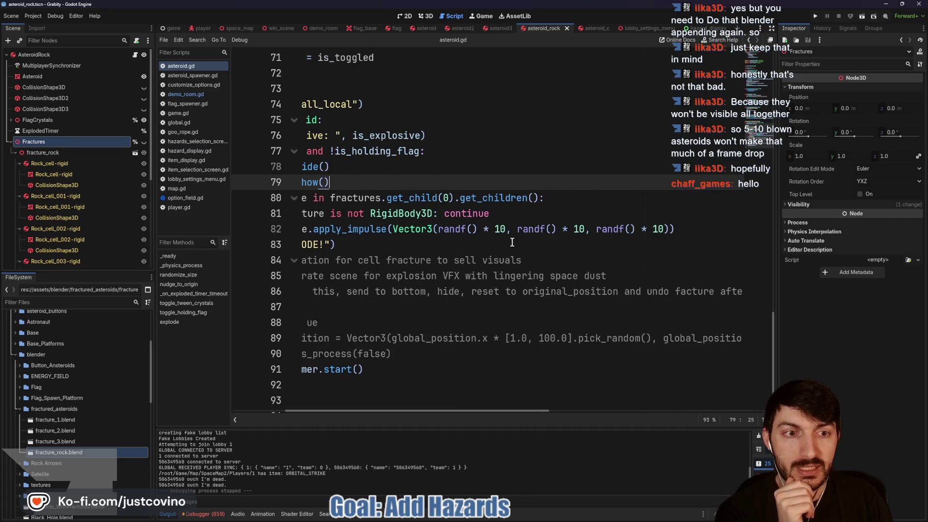
{"action": "scroll", "coordinate": [530, 233], "scroll_direction": "left", "scroll_amount": 2}
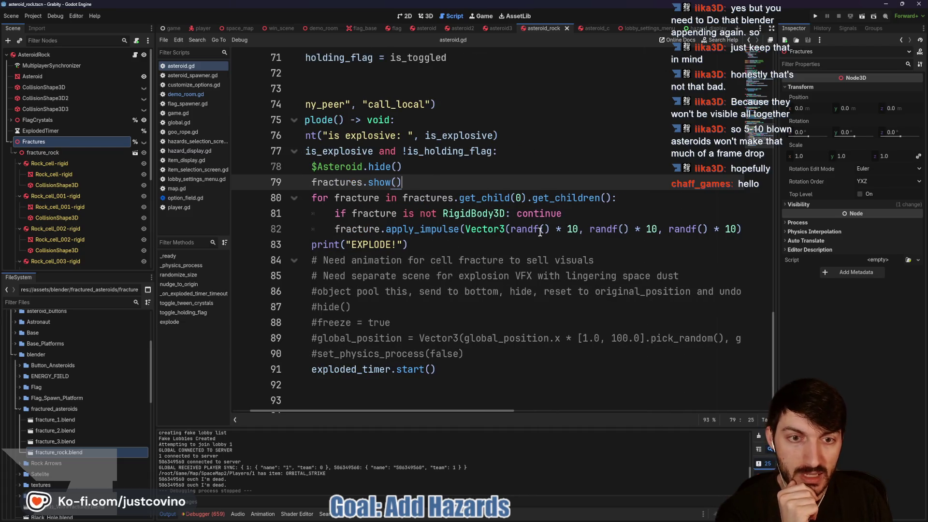
{"action": "left_click", "coordinate": [586, 210]}
{"action": "key", "text": "Return"}
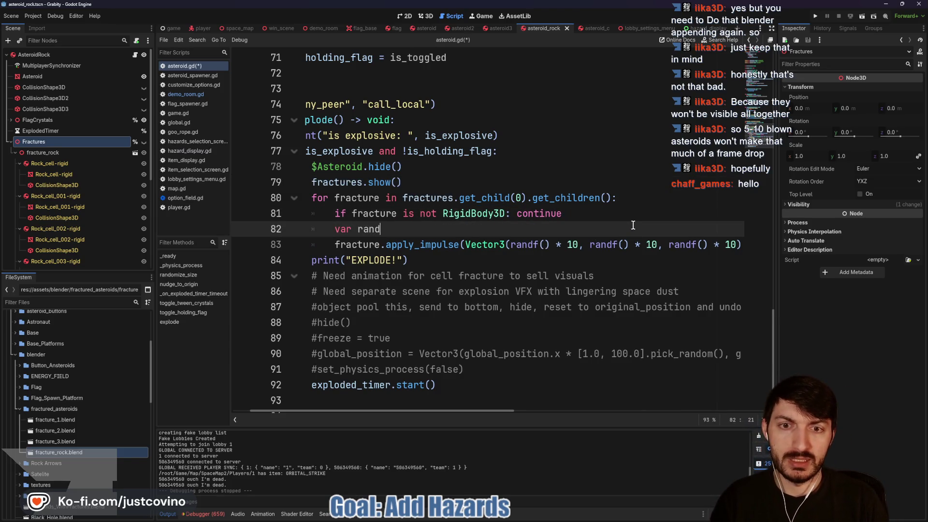
{"action": "type", "text": "_impulse: "}
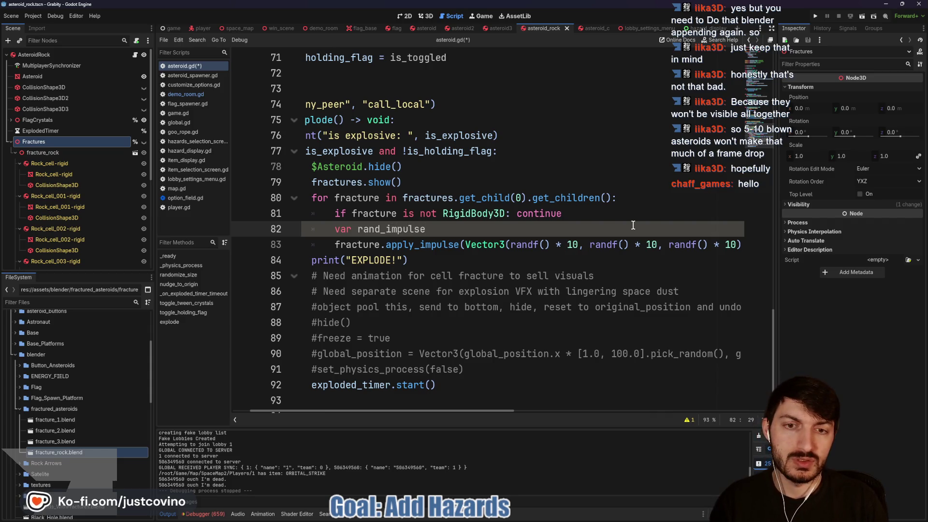
{"action": "type", "text": "Vector3(ra"}
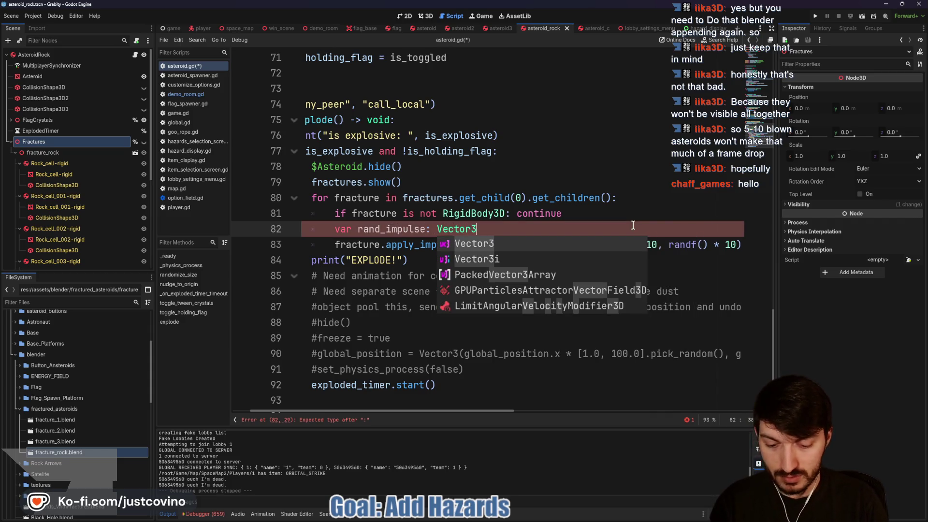
{"action": "type", "text": "nd"}
{"action": "type", "text": "f() * 10,"}
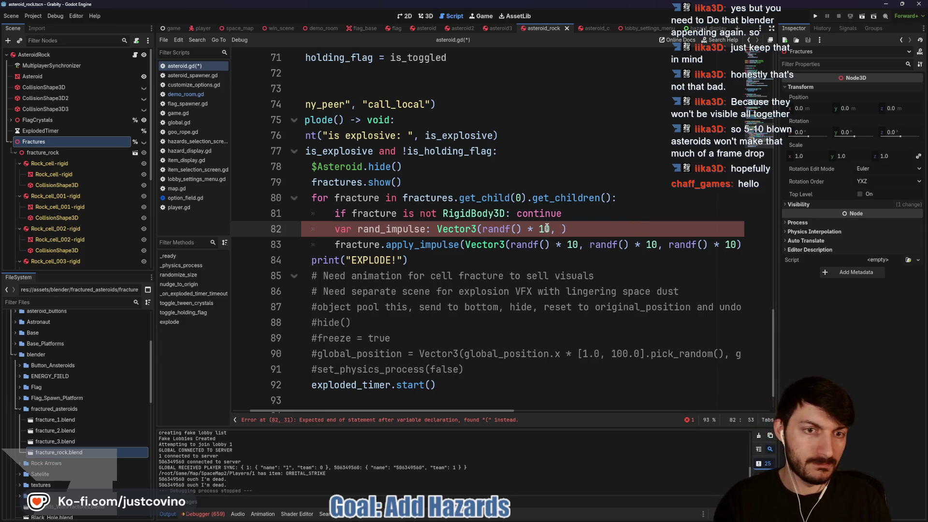
{"action": "left_click_drag", "start_coordinate": [550, 229], "coordinate": [482, 229]}
{"action": "key", "text": "ctrl+c"}
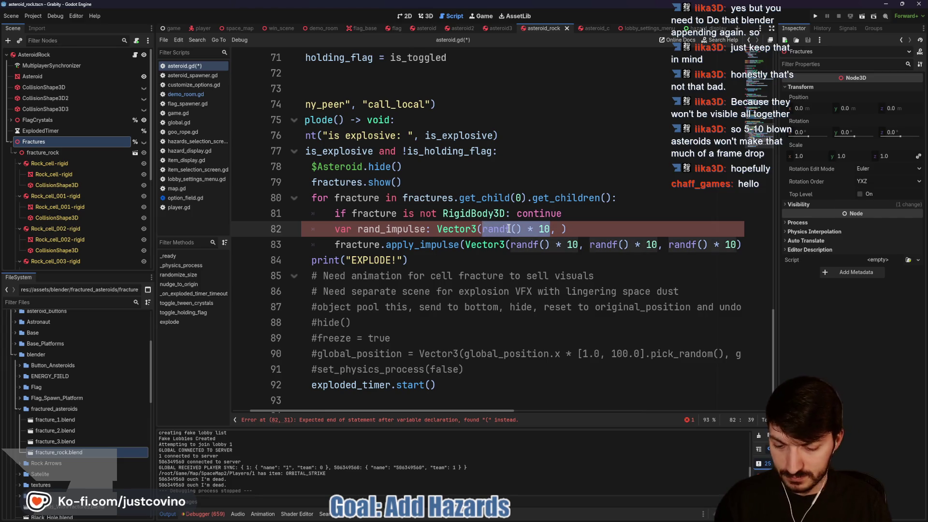
{"action": "left_click", "coordinate": [561, 228]}
{"action": "key", "text": "ctrl+v"}
{"action": "type", "text": ","}
{"action": "type", "text": ", randf() * 10"}
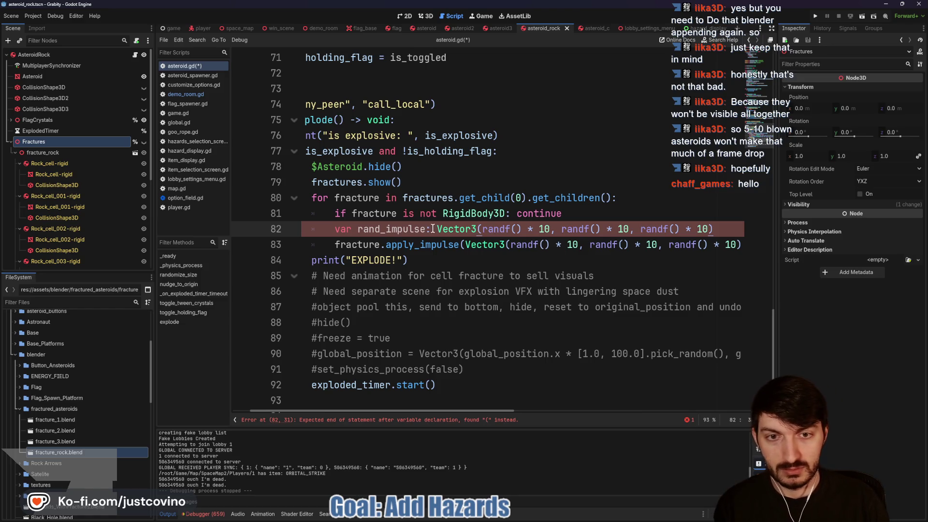
Step: Declare the random impulse as a Vector3 assignment and save the script
{"action": "type", "text": "Vector3 -"}
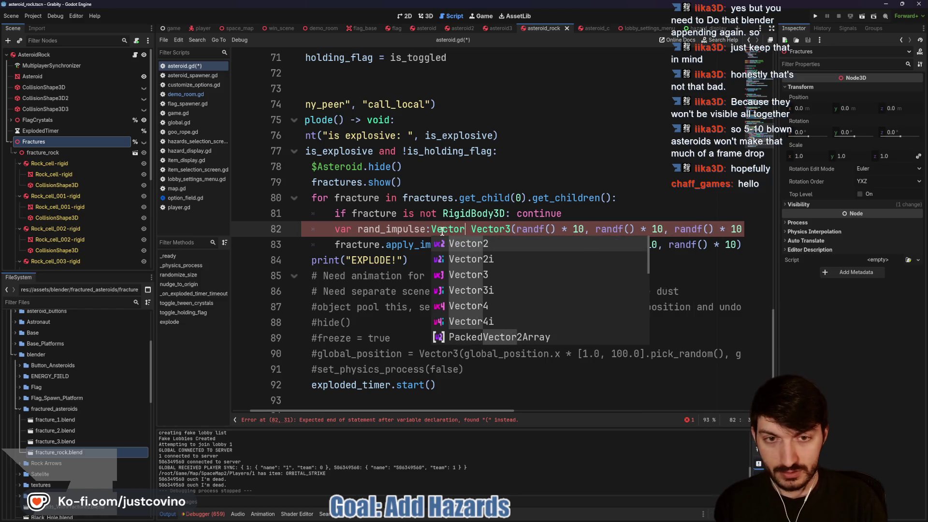
{"action": "key", "text": "BackSpace"}
{"action": "key", "text": "BackSpace"}
{"action": "type", "text": "="}
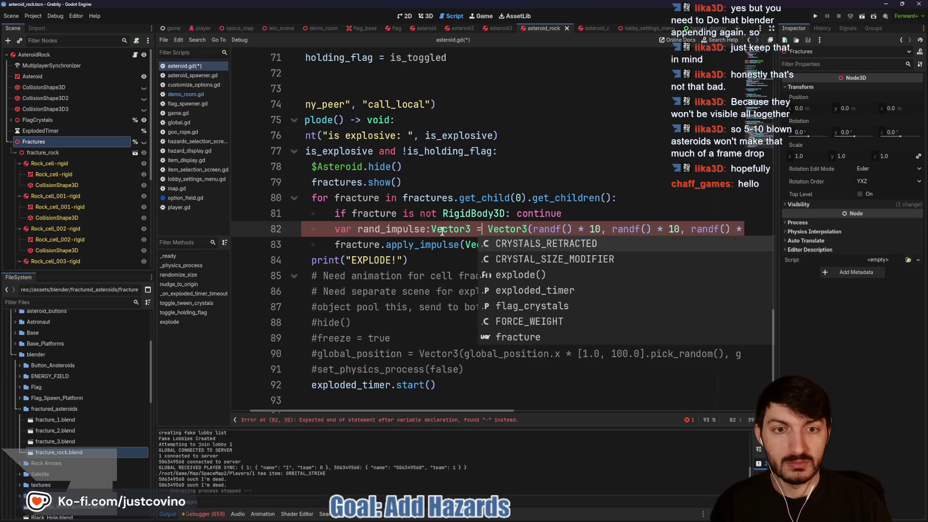
{"action": "key", "text": "Down"}
{"action": "key", "text": "Down"}
{"action": "key", "text": "ctrl+s"}
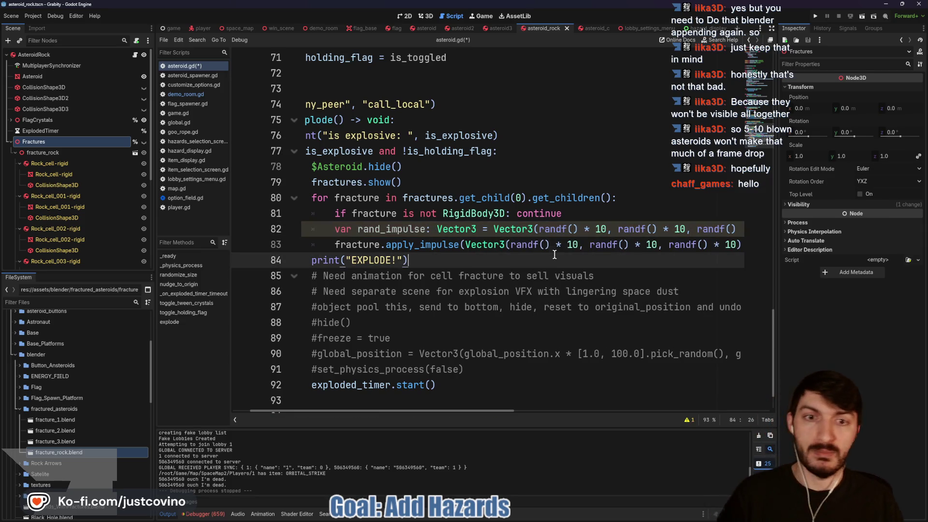
Step: Pass random_impulse to apply_impulse instead of the inline Vector3, then save
{"action": "left_click", "coordinate": [466, 245]}
{"action": "mouse_move", "coordinate": [466, 244]}
{"action": "left_mouse_down"}
{"action": "mouse_move", "coordinate": [737, 246]}
{"action": "mouse_move", "coordinate": [726, 247]}
{"action": "left_mouse_up"}
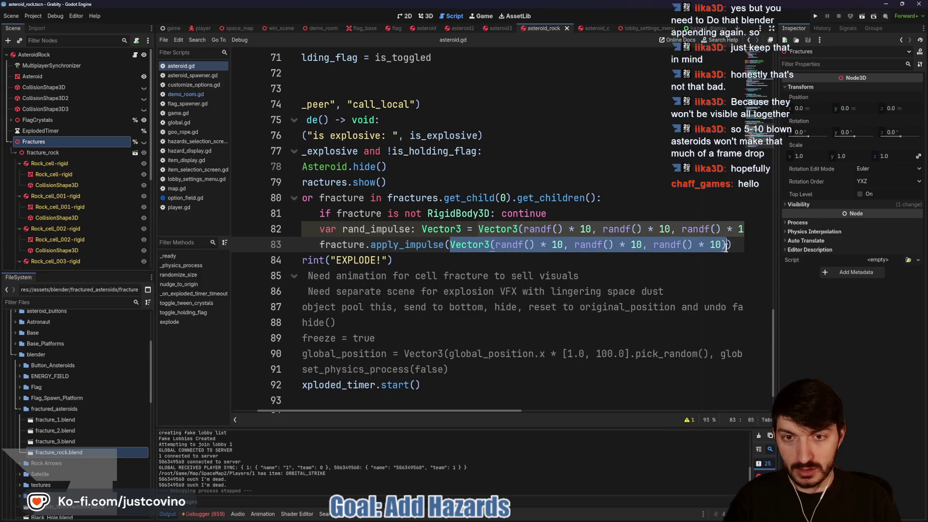
{"action": "type", "text": "rand_impulse"}
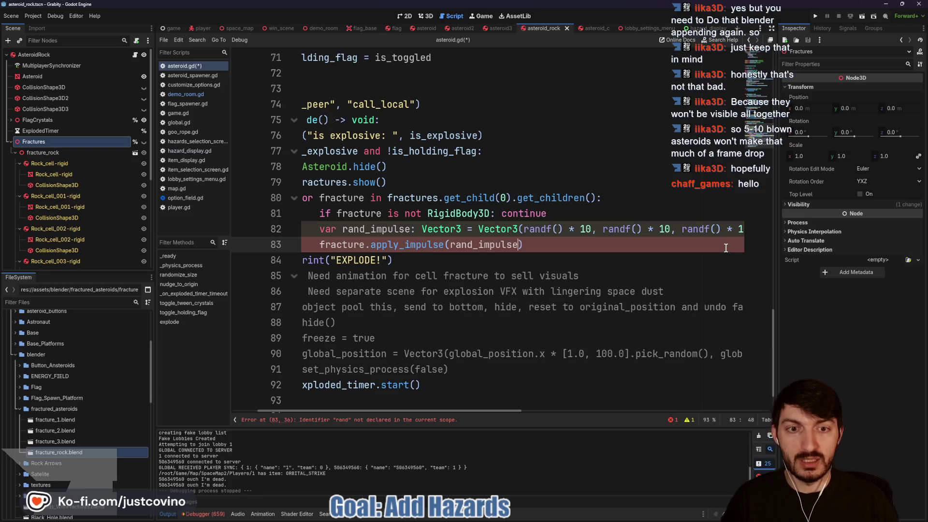
{"action": "left_click", "coordinate": [367, 229]}
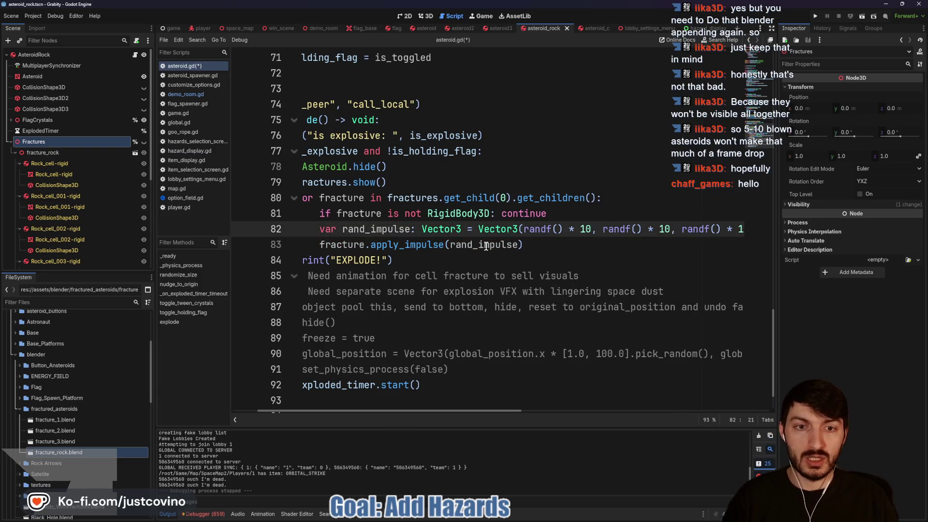
{"action": "type", "text": "om"}
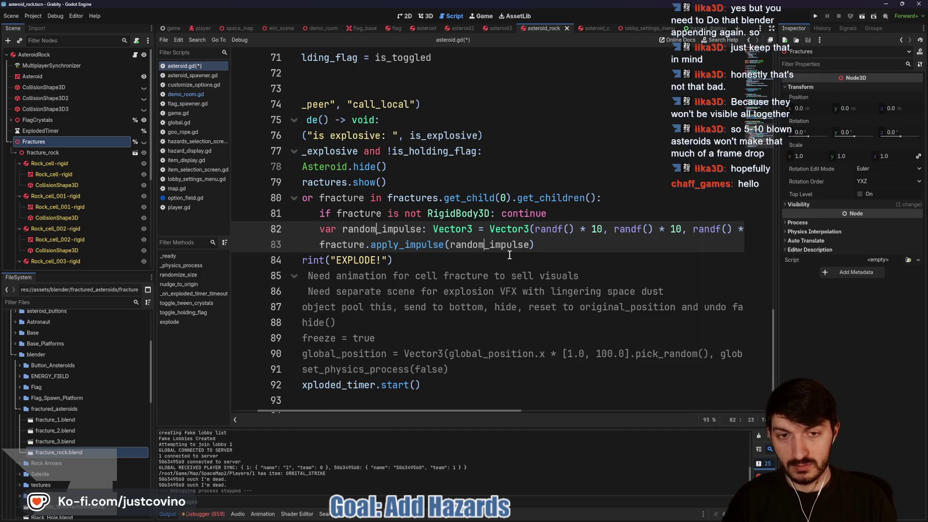
{"action": "left_click", "coordinate": [532, 249]}
{"action": "key", "text": "ctrl+s"}
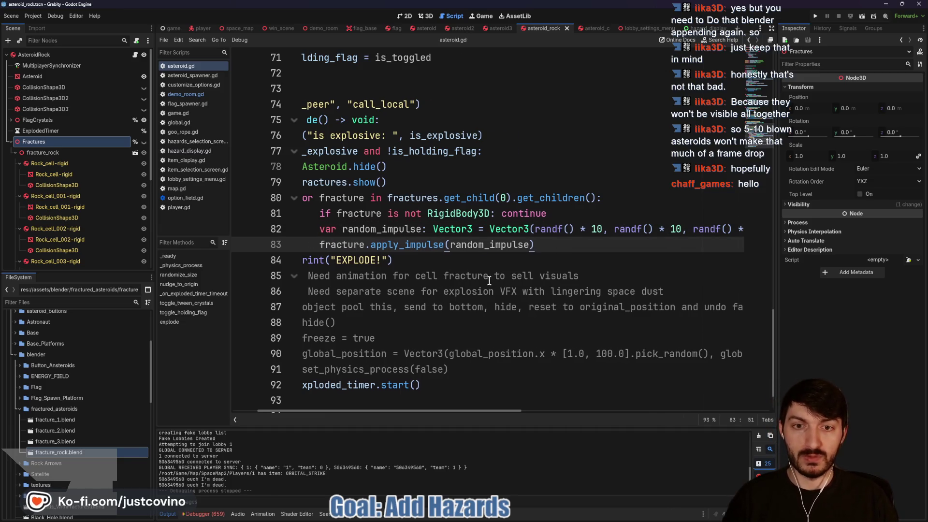
Step: Delete the EXPLODE print statement and the cell fracture animation comment
{"action": "left_click", "coordinate": [253, 261]}
{"action": "key", "text": "BackSpace"}
{"action": "key", "text": "BackSpace"}
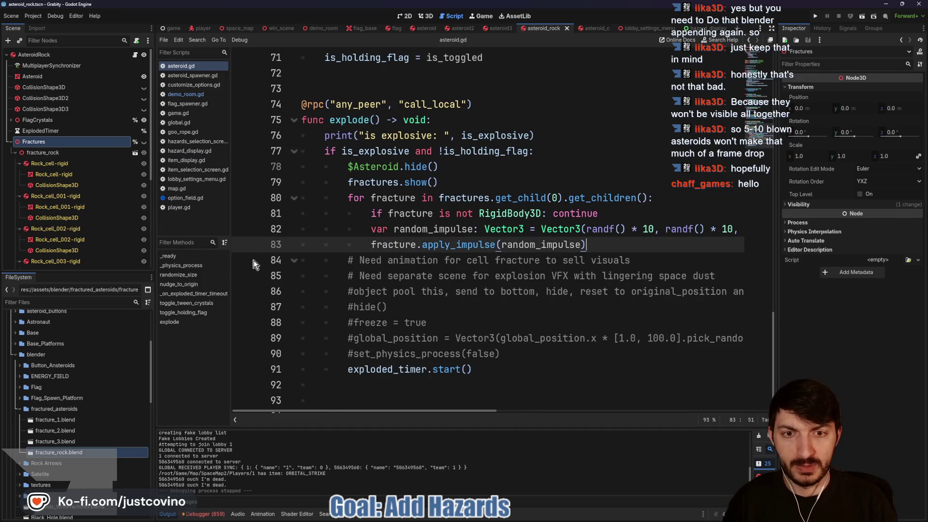
{"action": "left_click_drag", "start_coordinate": [652, 261], "coordinate": [301, 261]}
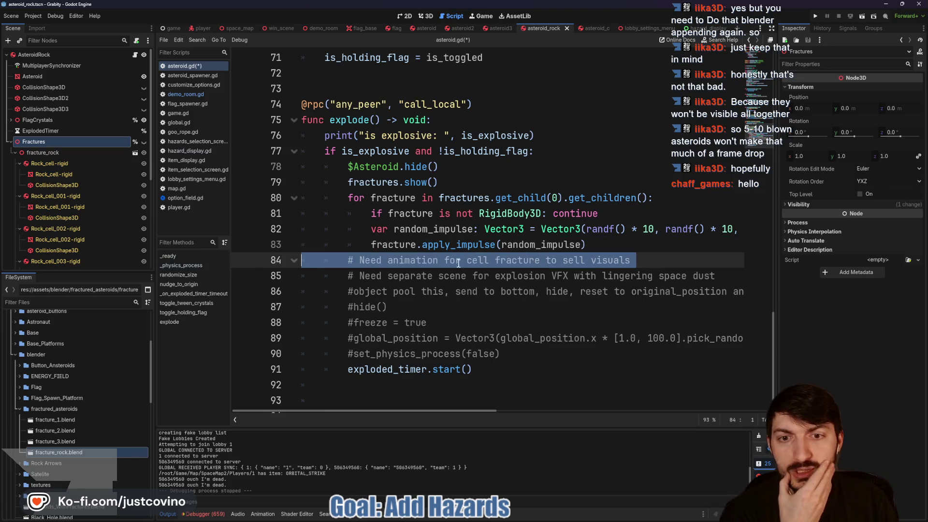
{"action": "key", "text": "BackSpace"}
{"action": "key", "text": "BackSpace"}
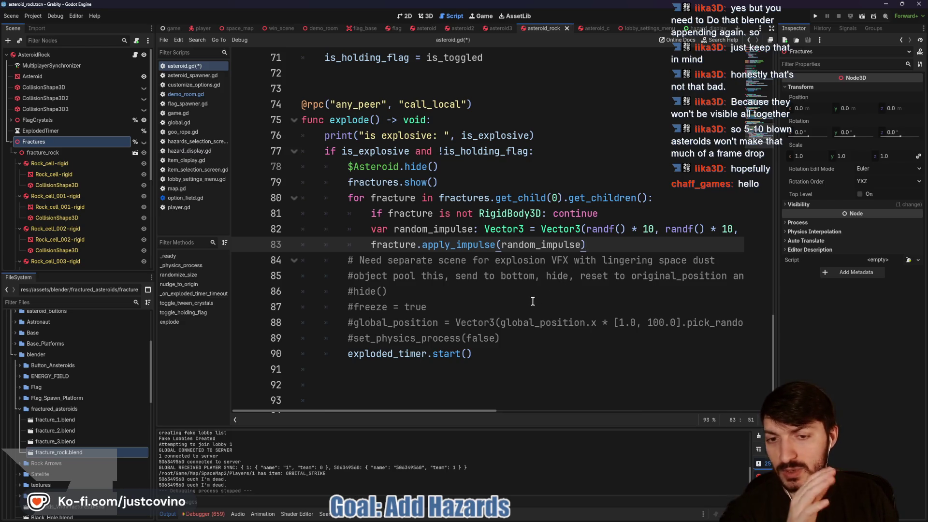
{"action": "scroll", "coordinate": [493, 317], "scroll_direction": "up", "scroll_amount": 5}
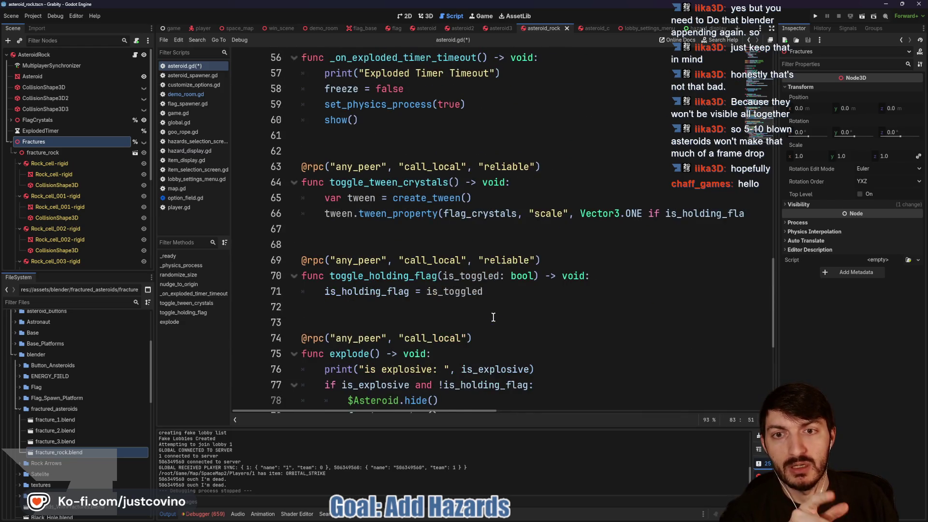
{"action": "scroll", "coordinate": [493, 316], "scroll_direction": "up", "scroll_amount": 4}
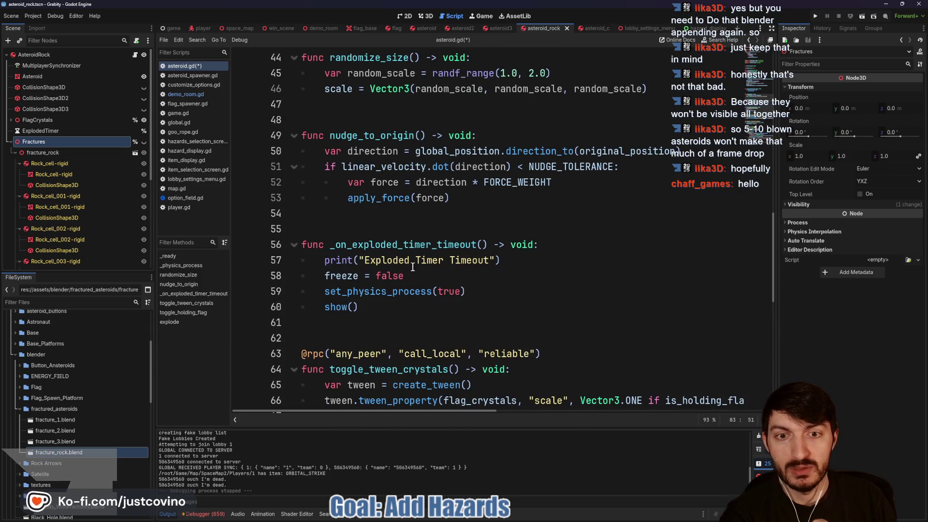
{"action": "left_click", "coordinate": [414, 262]}
{"action": "left_click", "coordinate": [409, 278]}
{"action": "scroll", "coordinate": [411, 278], "scroll_direction": "down", "scroll_amount": 5}
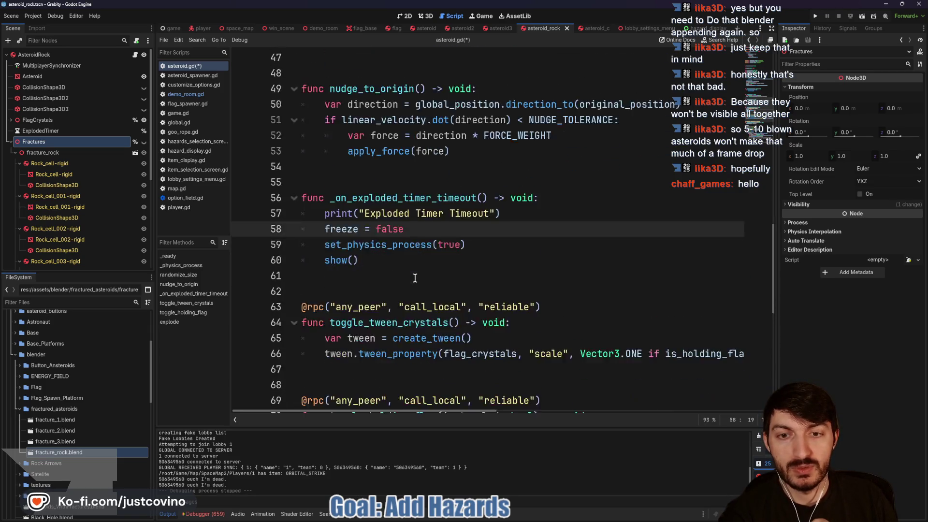
{"action": "scroll", "coordinate": [415, 278], "scroll_direction": "up", "scroll_amount": 4}
{"action": "scroll", "coordinate": [415, 278], "scroll_direction": "down", "scroll_amount": 8}
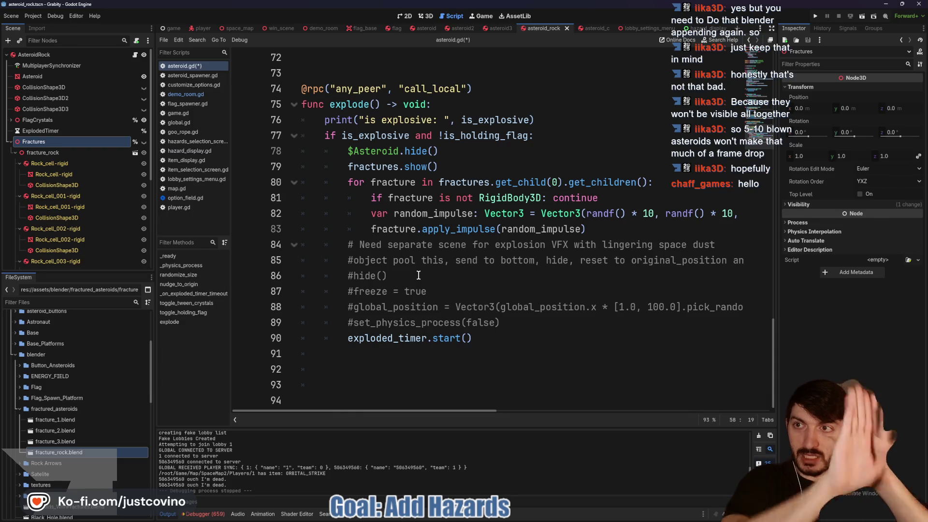
{"action": "left_click", "coordinate": [424, 16]}
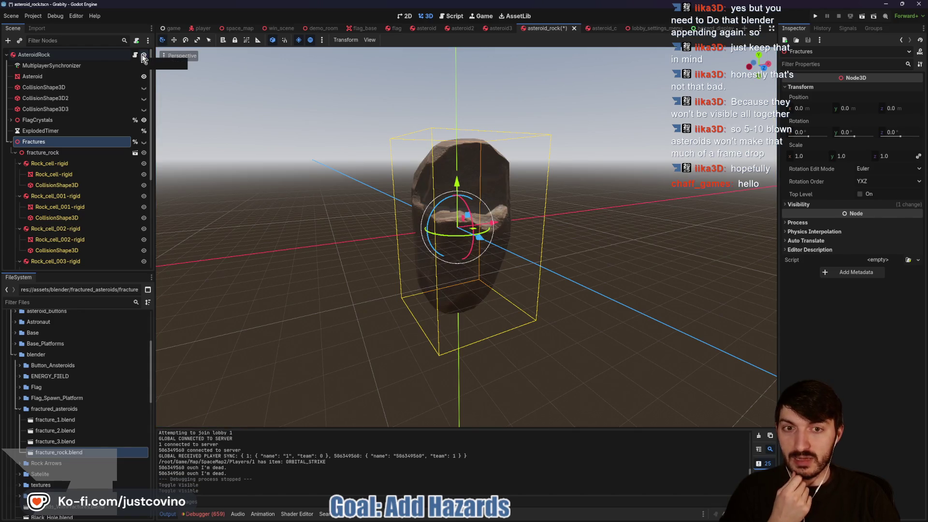
{"action": "left_click", "coordinate": [143, 57]}
{"action": "left_click", "coordinate": [144, 57]}
{"action": "left_click", "coordinate": [144, 56]}
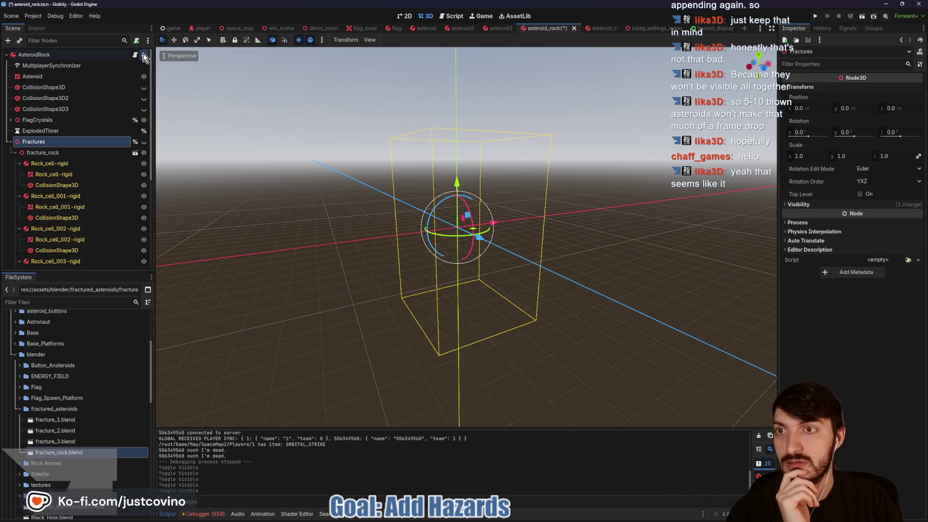
{"action": "left_click", "coordinate": [144, 55]}
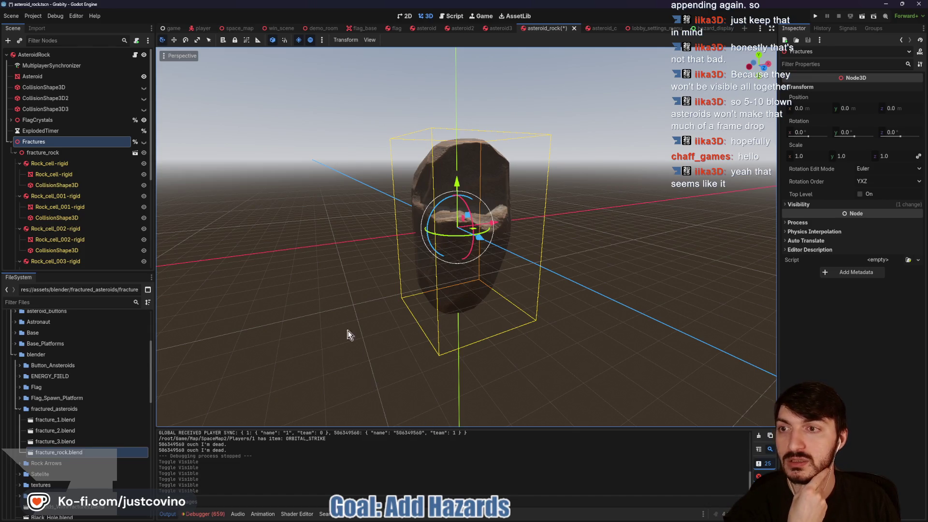
{"action": "left_click", "coordinate": [135, 54]}
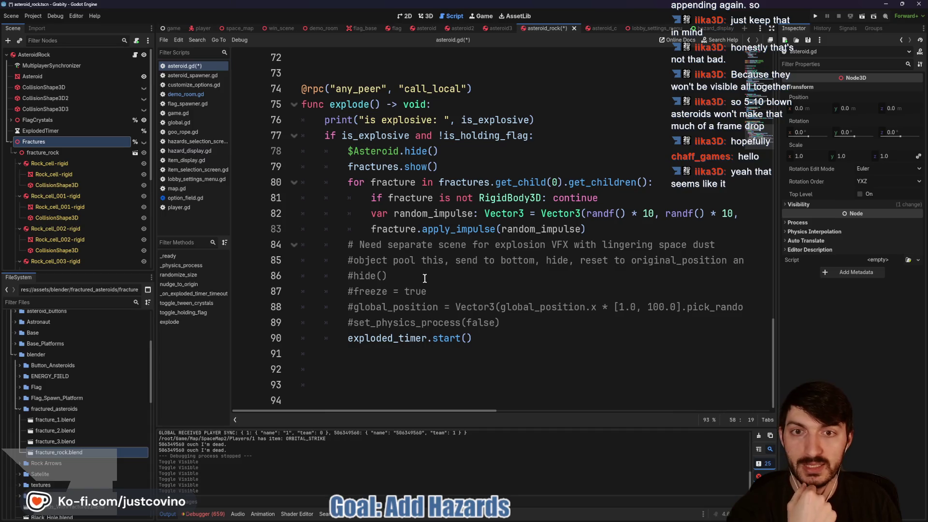
Step: Start an ##IDEA note above explode() with a '# Object Pool ... Fractures Scene' comment
{"action": "scroll", "coordinate": [443, 224], "scroll_direction": "up", "scroll_amount": 2}
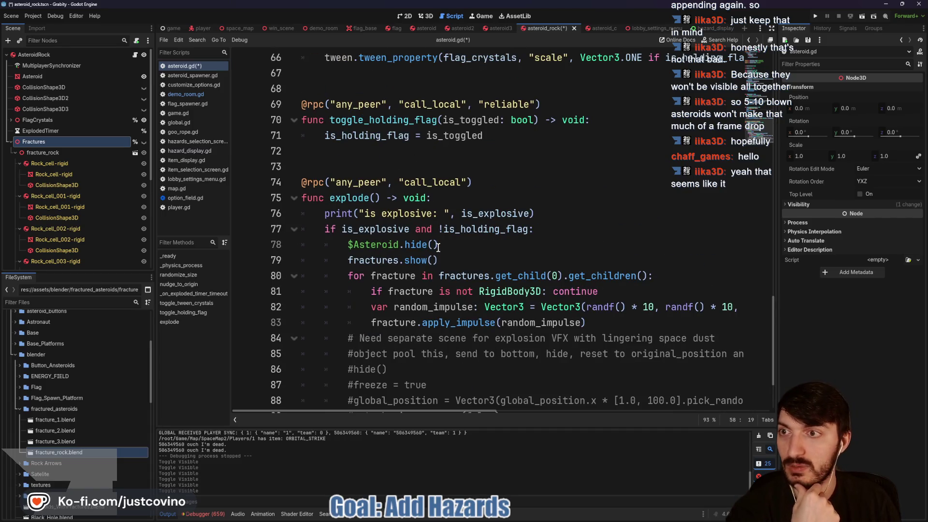
{"action": "left_click", "coordinate": [445, 166]}
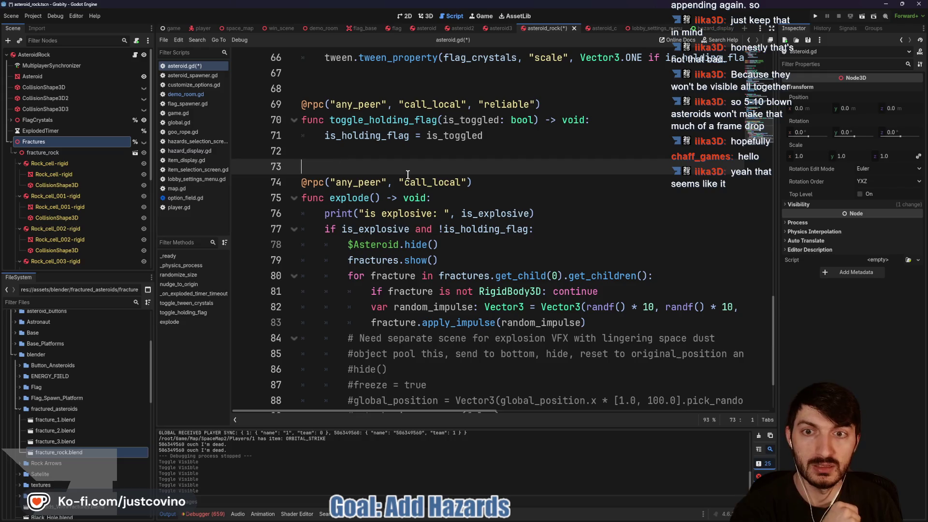
{"action": "type", "text": "##IDEA:"}
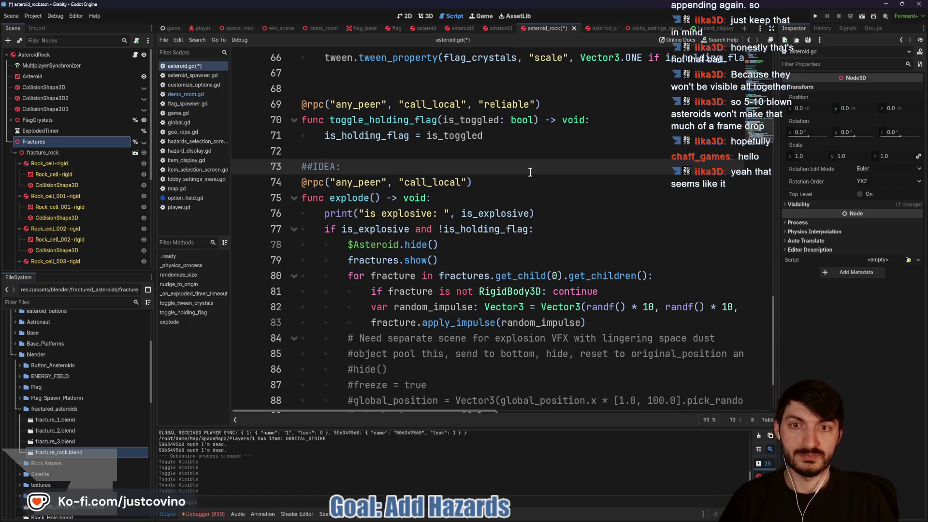
{"action": "key", "text": "Return"}
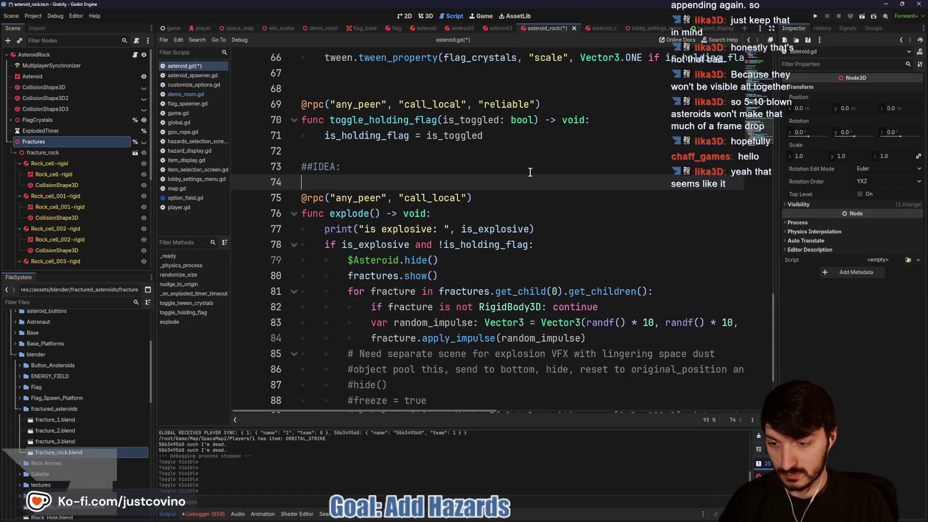
{"action": "type", "text": "#"}
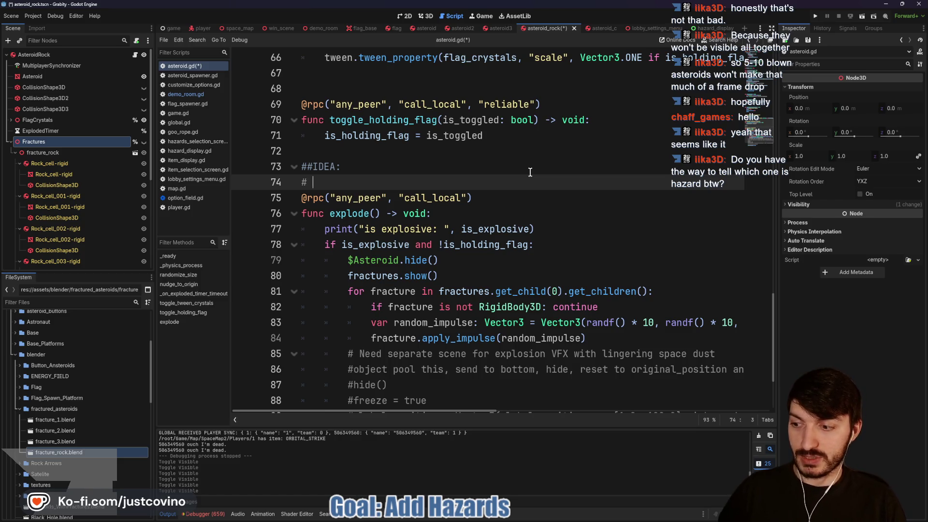
{"action": "type", "text": "Object"}
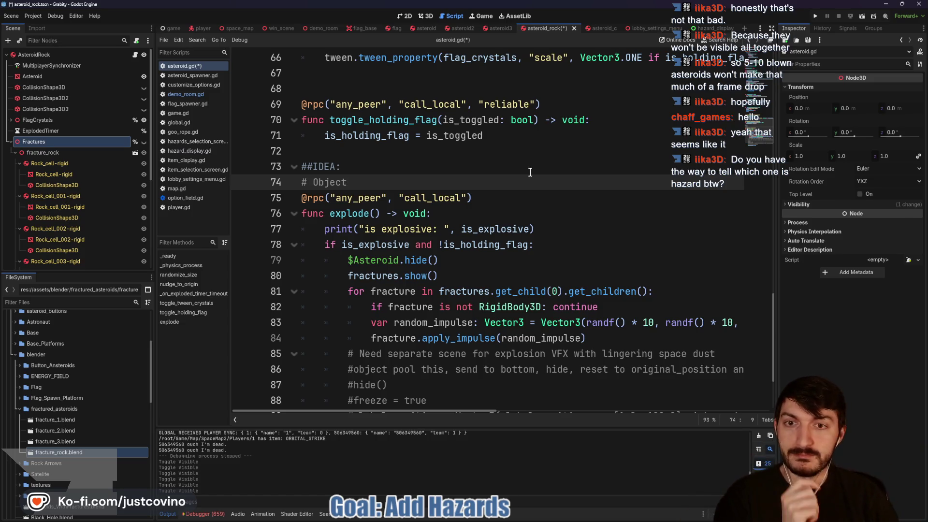
{"action": "type", "text": "Pool"}
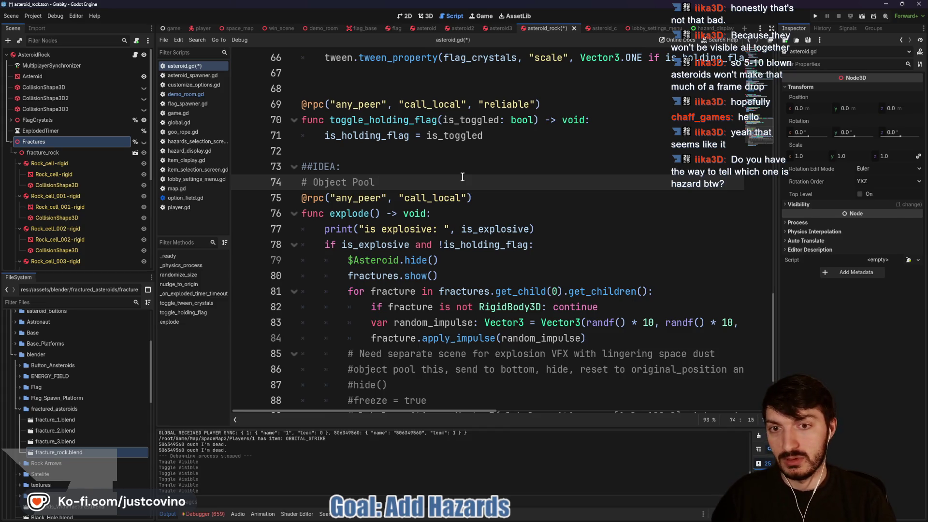
{"action": "type", "text": "ractures Scene"}
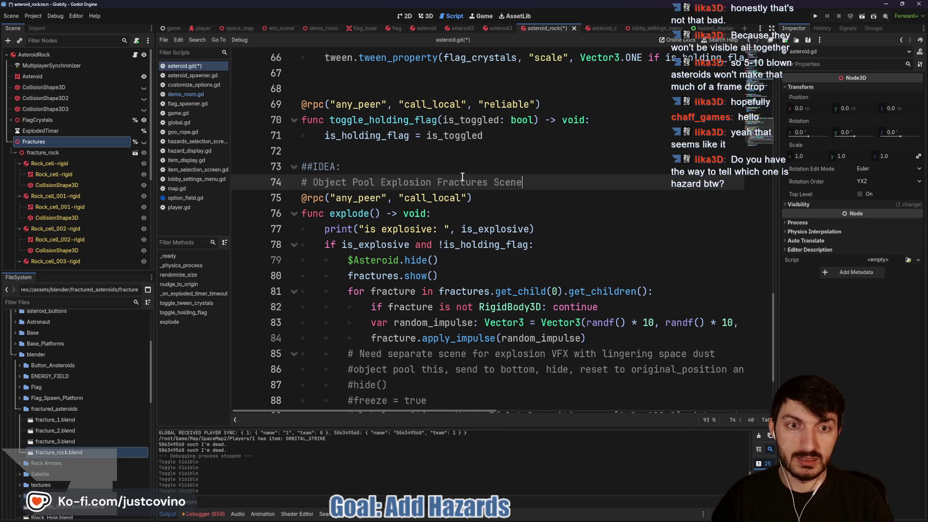
{"action": "type", "text": ". Have ~2"}
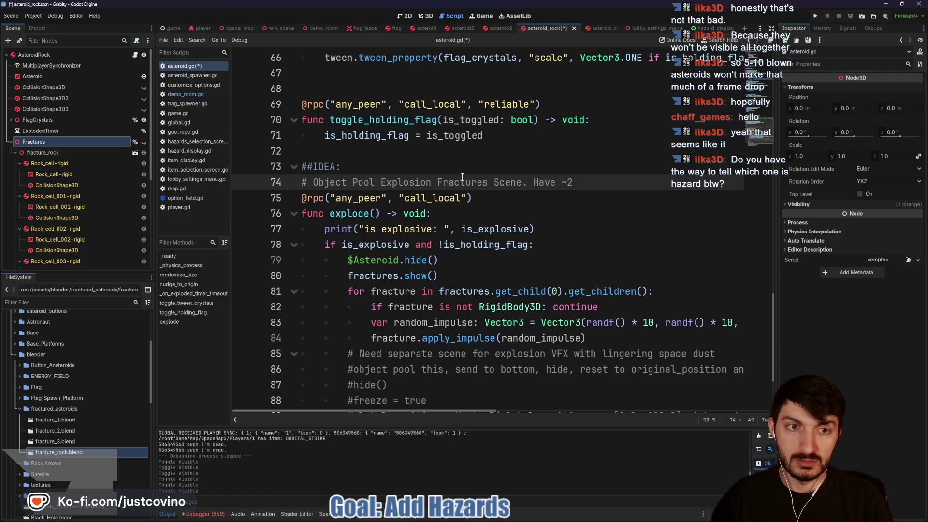
{"action": "type", "text": " Fractures per Asteroid"}
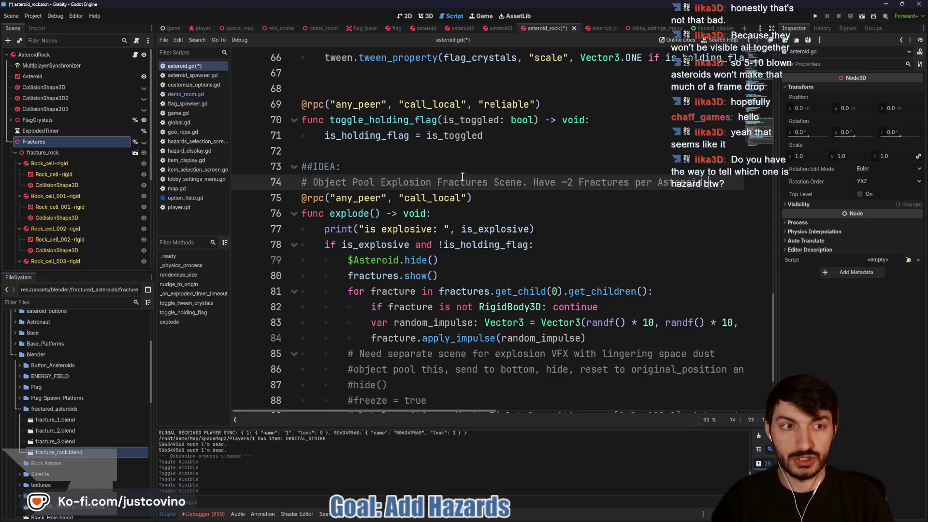
{"action": "type", "text": "Scene"}
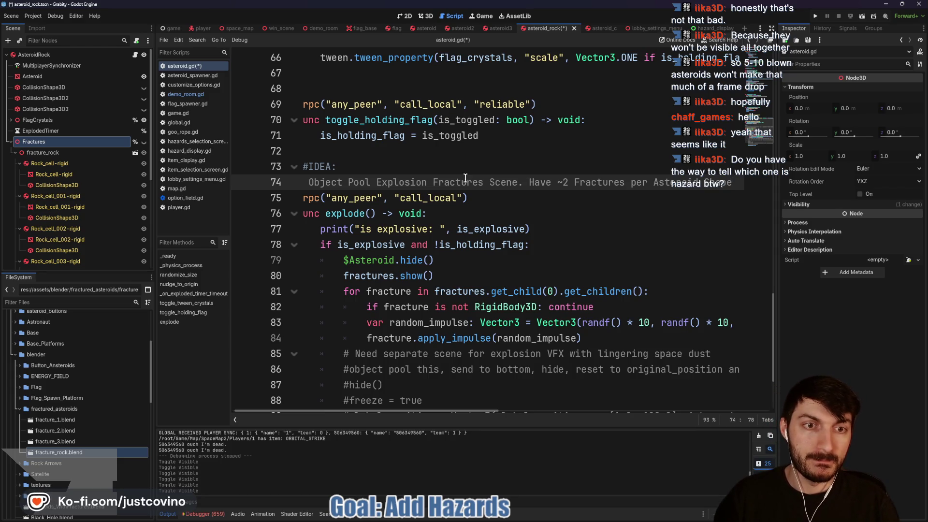
Step: Add the comment 'When exploding, reach out to Global.map to get the pooled fracture to replace this asteroid'
{"action": "key", "text": "Return"}
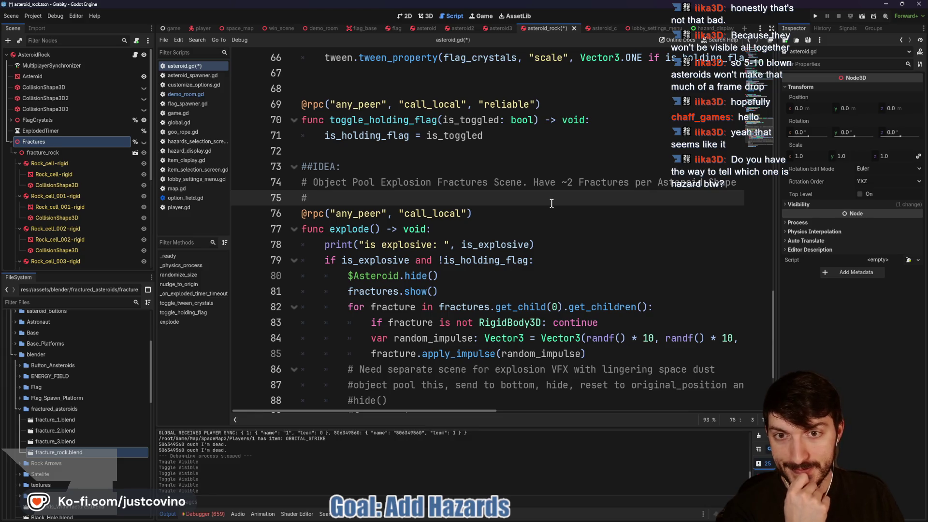
{"action": "type", "text": "When exploding, reach out to G"}
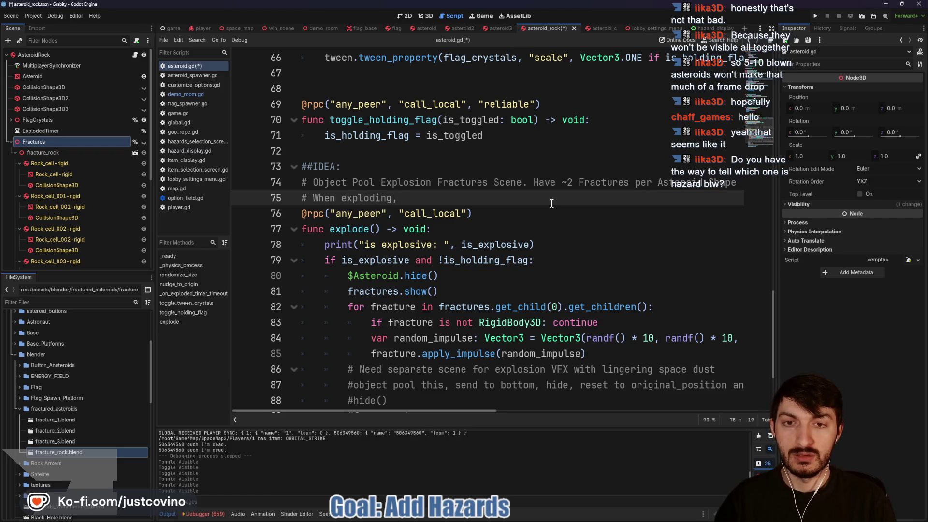
{"action": "type", "text": "lobal.M"}
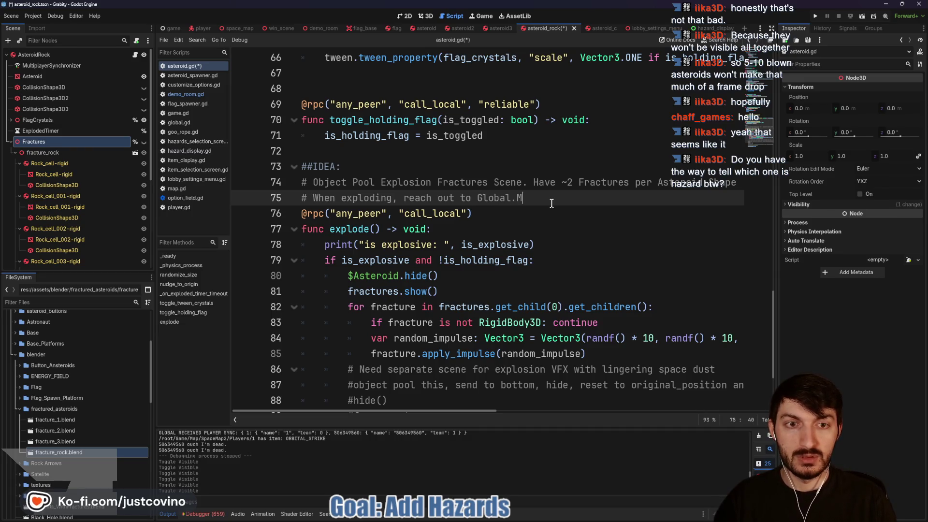
{"action": "key", "text": "BackSpace"}
{"action": "type", "text": "map to get the pooled "}
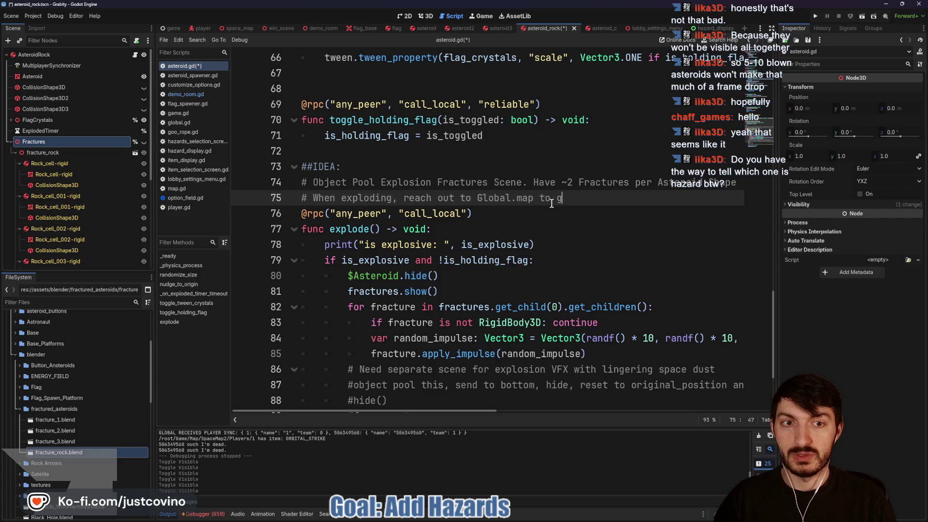
{"action": "type", "text": "fracture to repl"}
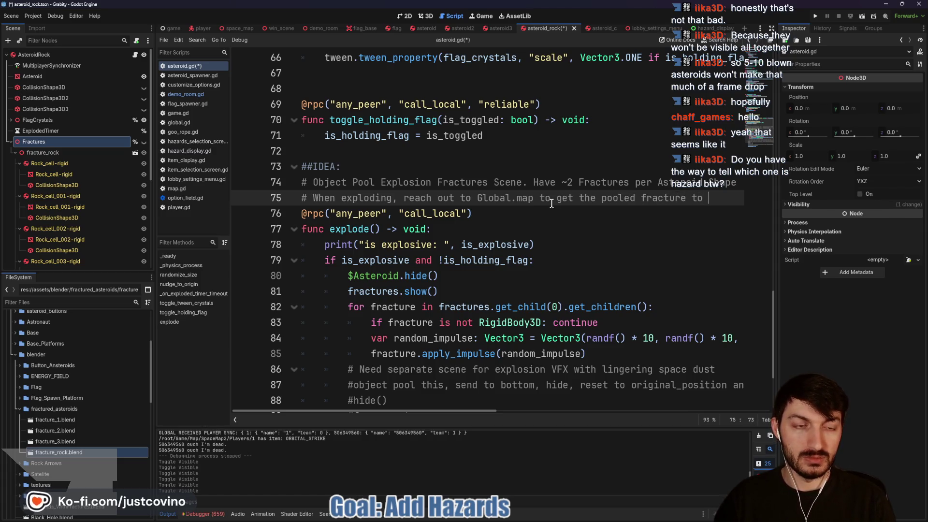
{"action": "type", "text": "ace"}
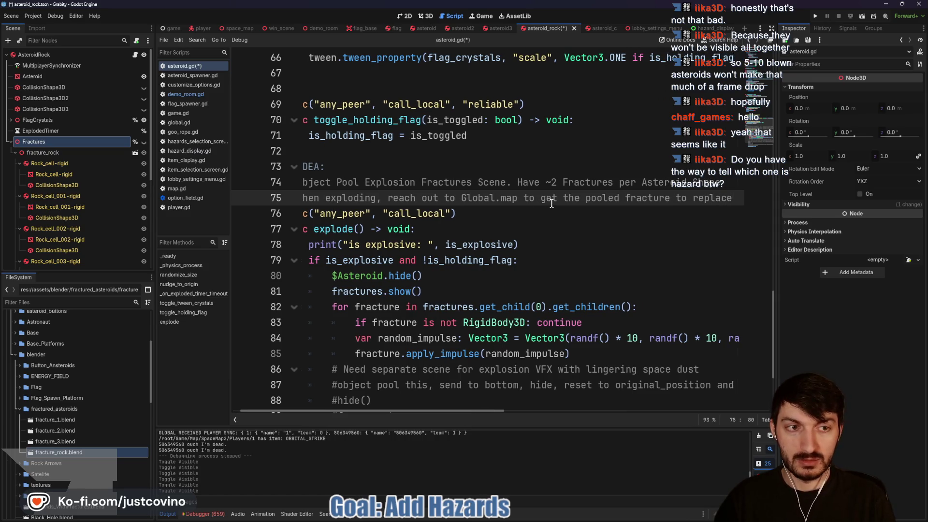
{"action": "type", "text": " this asteroid"}
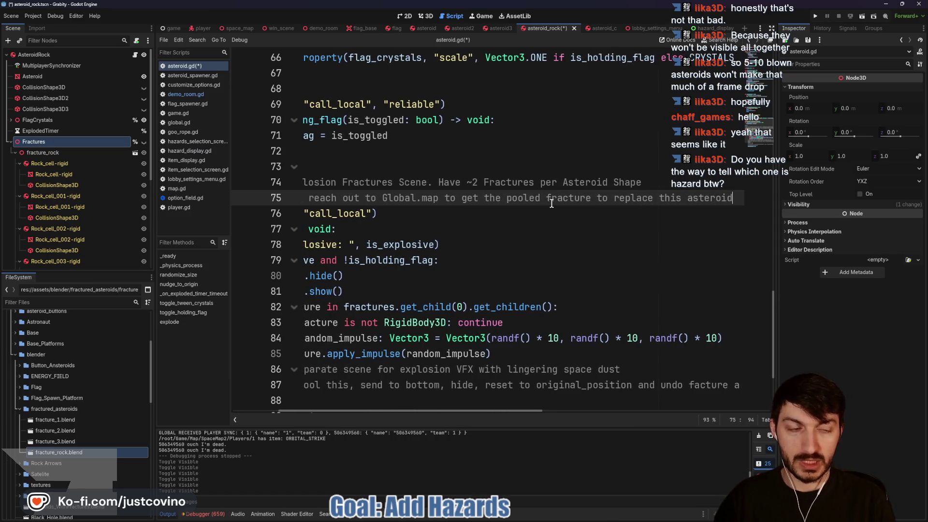
Step: Add the comment '# Move this asteroid under map or random Vec * 100'
{"action": "key", "text": "Return"}
{"action": "type", "text": "# M"}
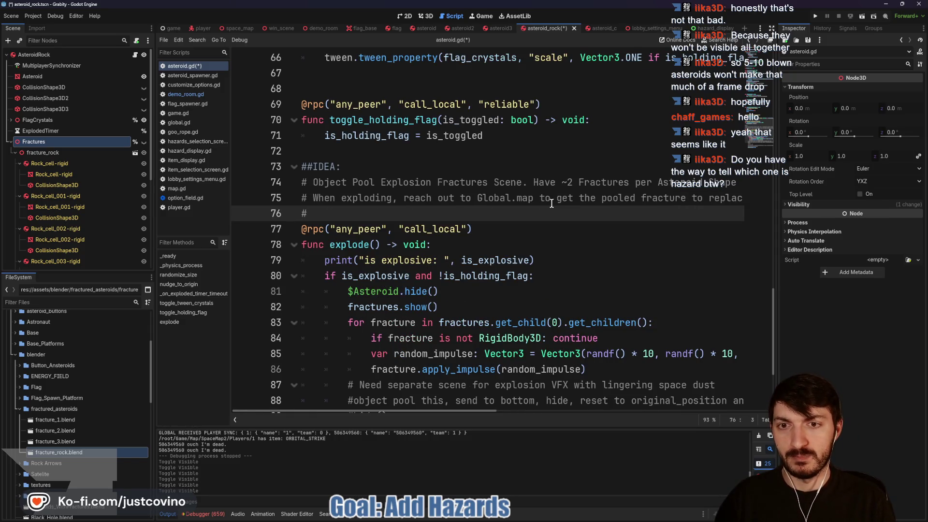
{"action": "type", "text": "ove this asteroid under map or whee"}
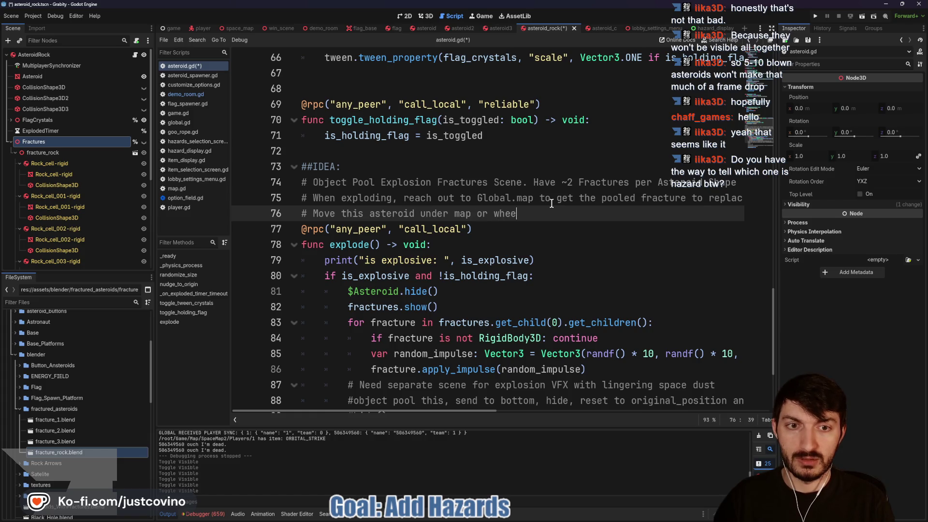
{"action": "key", "text": "BackSpace"}
{"action": "key", "text": "BackSpace"}
{"action": "key", "text": "BackSpace"}
{"action": "type", "text": "random Vec *"}
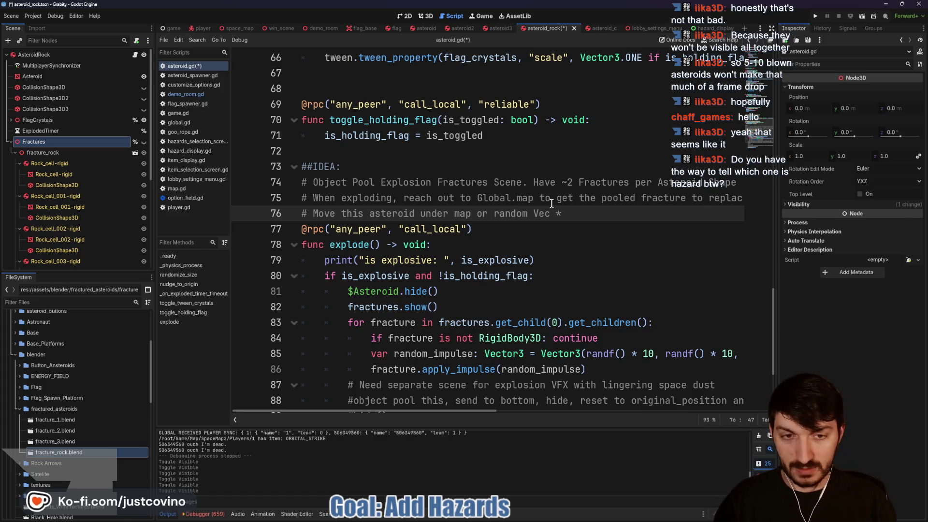
{"action": "scroll", "coordinate": [580, 194], "scroll_direction": "down", "scroll_amount": 3}
{"action": "scroll", "coordinate": [586, 229], "scroll_direction": "up", "scroll_amount": 4}
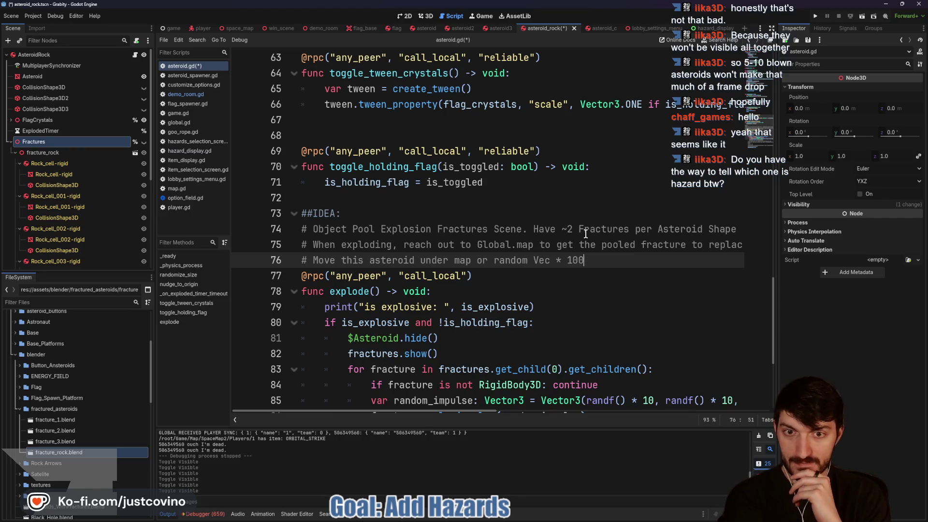
{"action": "key", "text": "Return"}
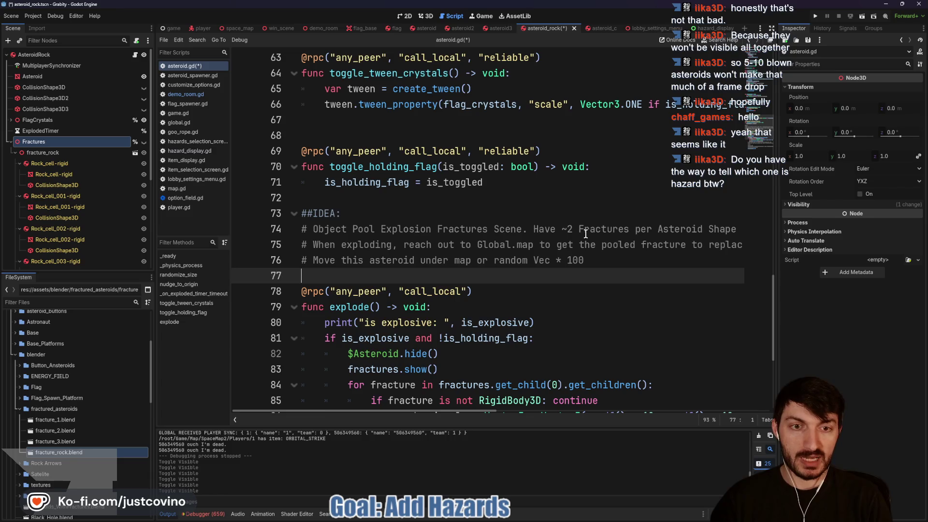
Step: Add the comment '# After Fracture Scene explodes, send it back to the pool, and reset.'
{"action": "type", "text": "#"}
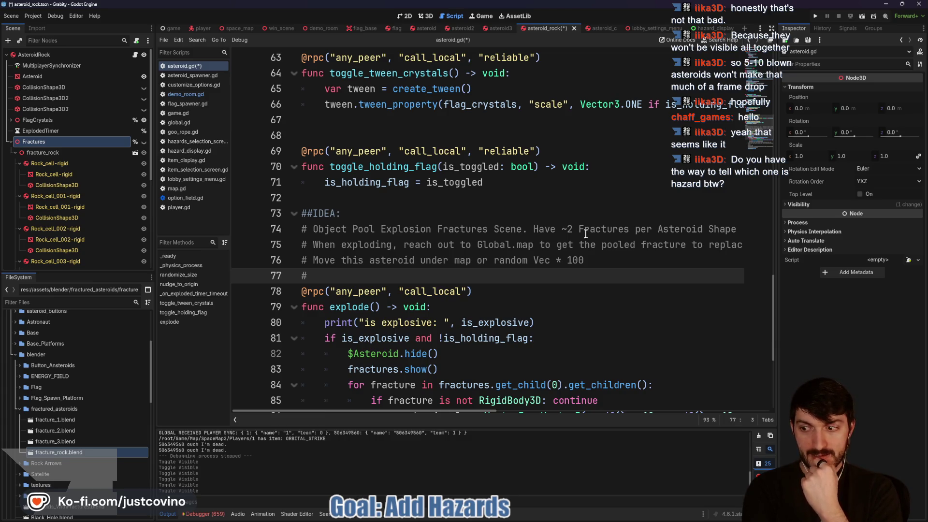
{"action": "type", "text": "After Fra"}
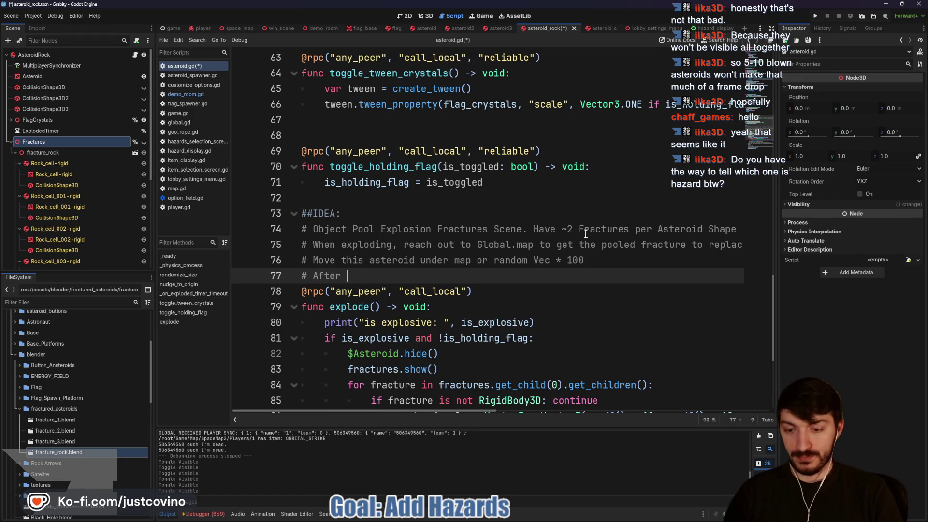
{"action": "type", "text": "cture Scene explods"}
{"action": "key", "text": "BackSpace"}
{"action": "type", "text": "end it "}
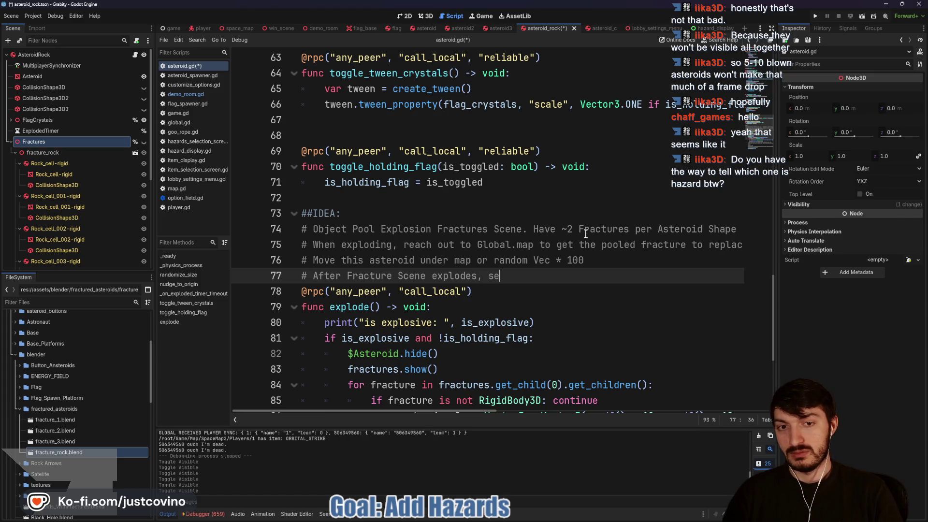
{"action": "type", "text": "back to the pool,"}
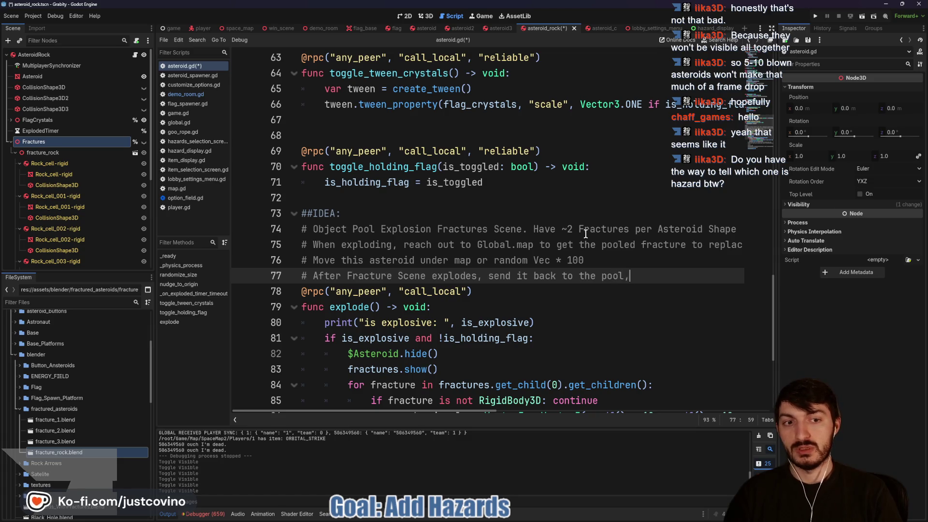
{"action": "type", "text": " and"}
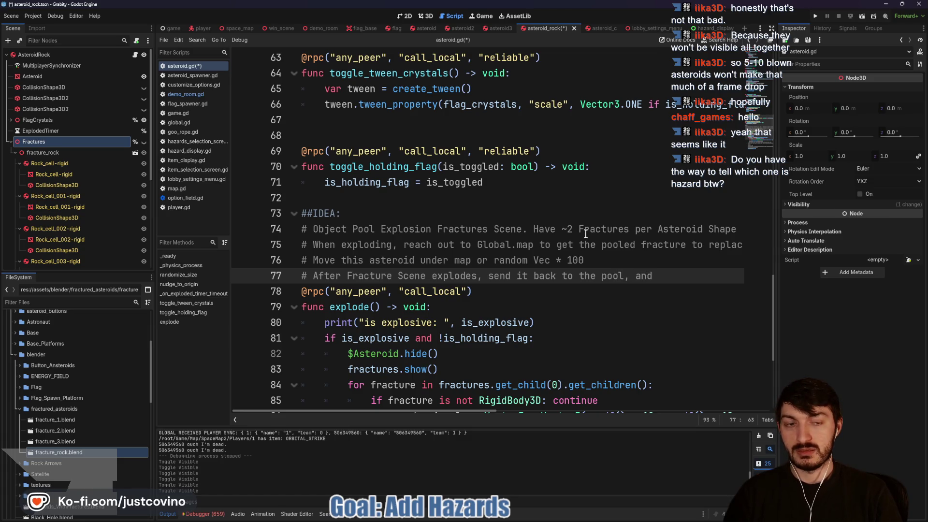
{"action": "type", "text": " reset."}
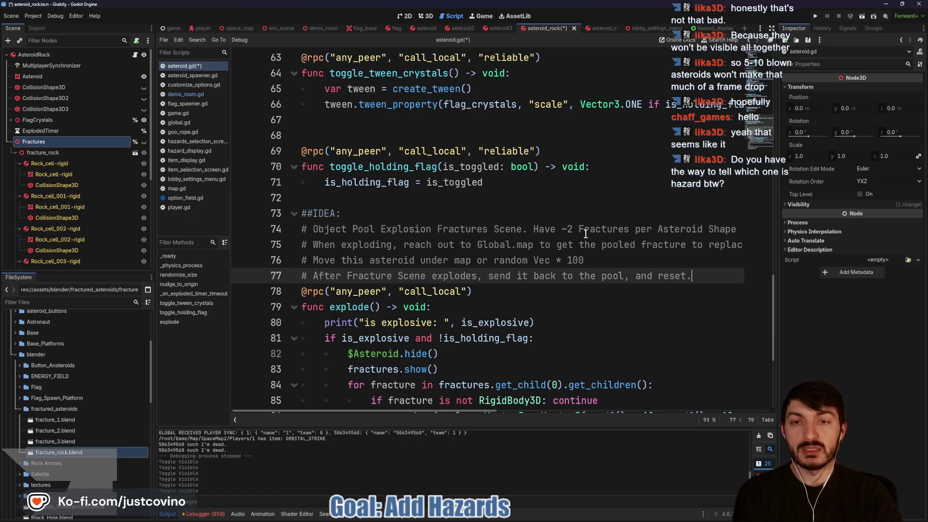
{"action": "left_click", "coordinate": [379, 212]}
Step: Extend the ##IDEA: heading to read 'Object Pooling Explosions/Fractured Asteroids'
{"action": "type", "text": "ject Pooling"}
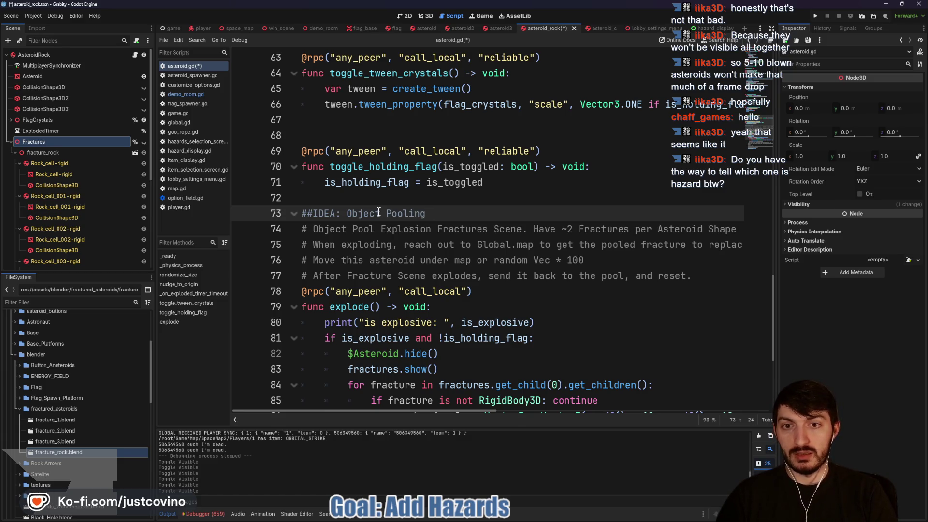
{"action": "type", "text": "ns/Fractured AS"}
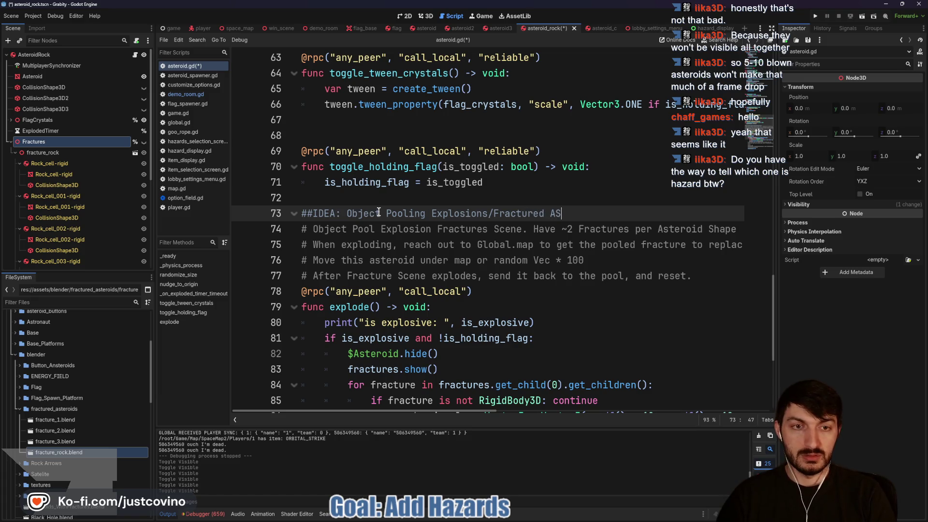
{"action": "type", "text": "steroids"}
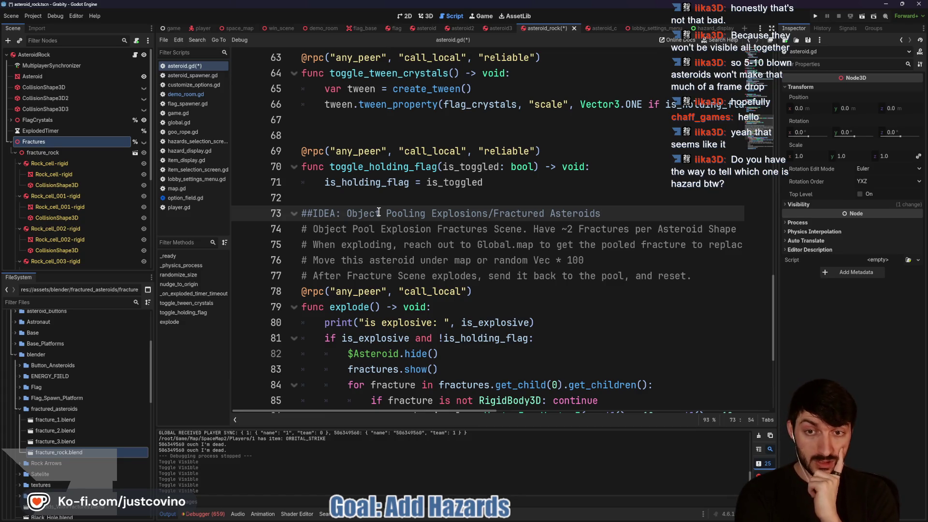
{"action": "scroll", "coordinate": [525, 240], "scroll_direction": "down", "scroll_amount": 3}
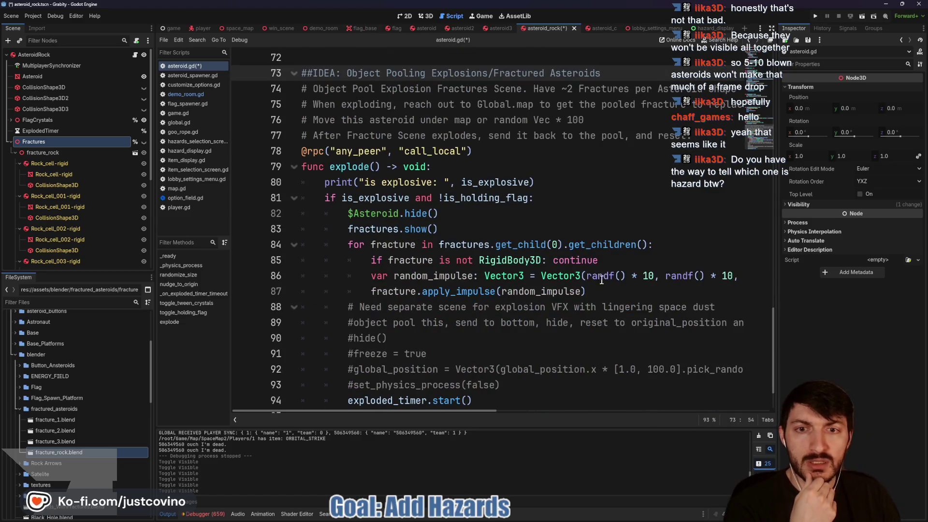
{"action": "scroll", "coordinate": [550, 245], "scroll_direction": "down", "scroll_amount": 2}
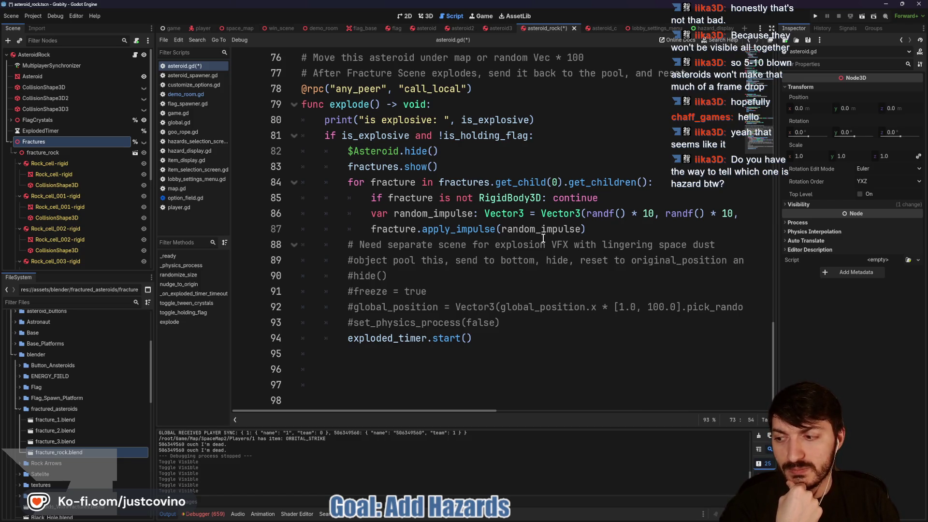
{"action": "scroll", "coordinate": [559, 268], "scroll_direction": "up", "scroll_amount": 3}
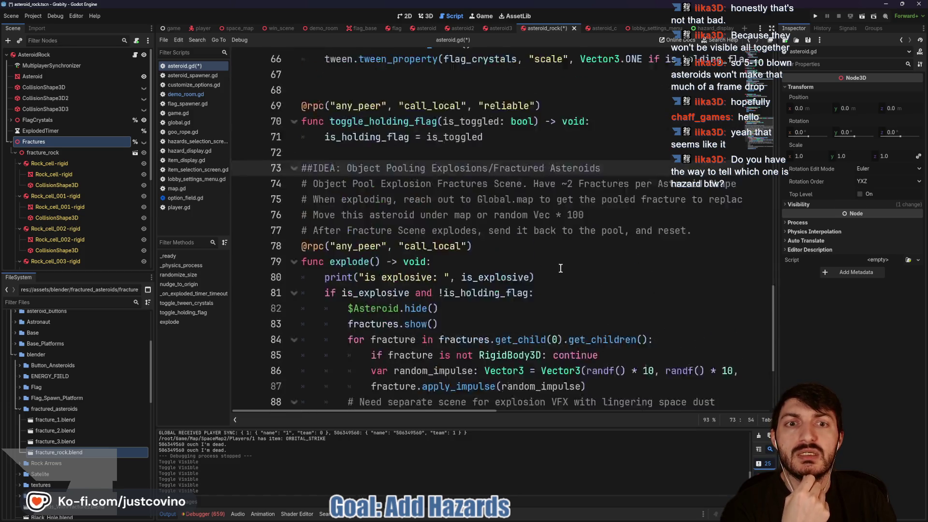
{"action": "scroll", "coordinate": [561, 268], "scroll_direction": "up", "scroll_amount": 6}
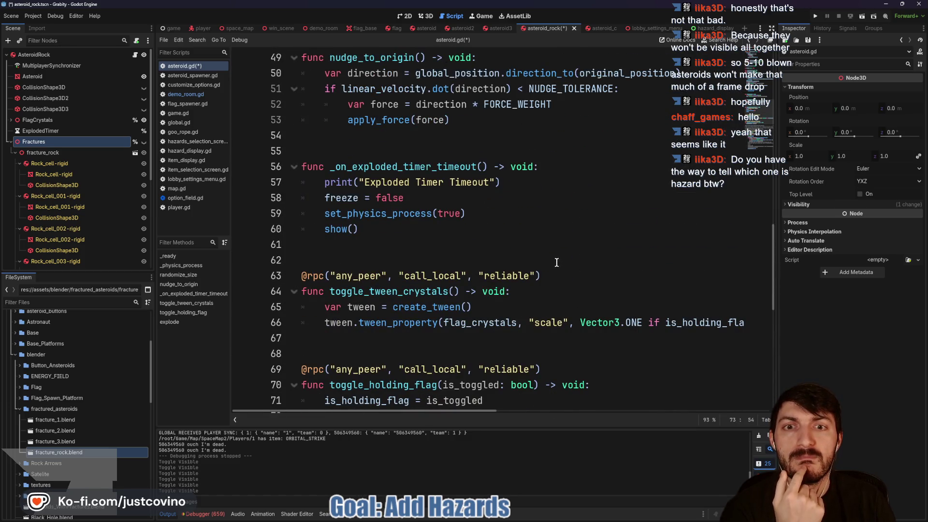
{"action": "scroll", "coordinate": [554, 253], "scroll_direction": "down", "scroll_amount": 1}
{"action": "scroll", "coordinate": [554, 254], "scroll_direction": "up", "scroll_amount": 6}
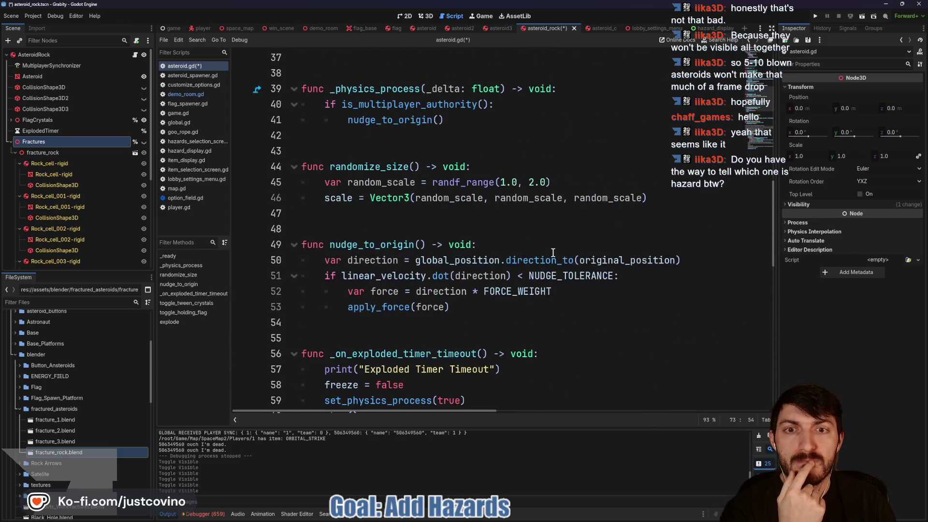
{"action": "scroll", "coordinate": [553, 254], "scroll_direction": "down", "scroll_amount": 9}
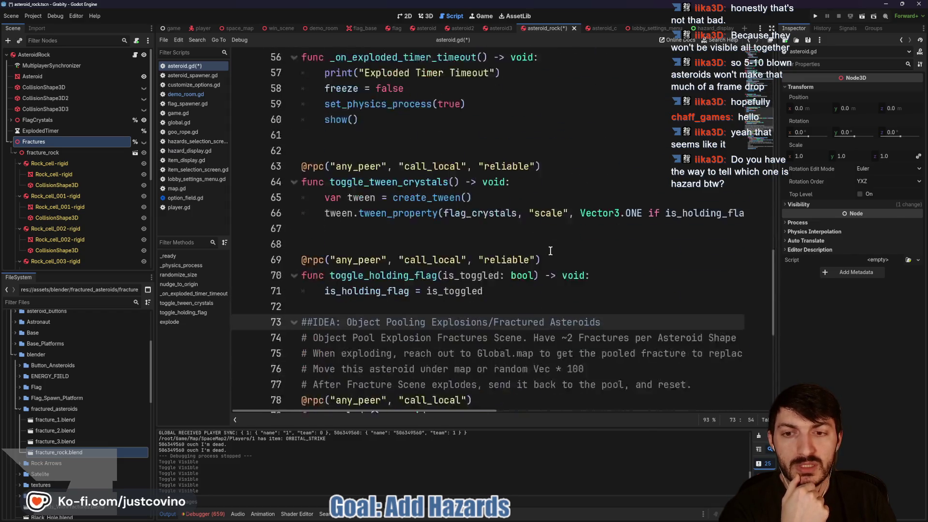
{"action": "scroll", "coordinate": [551, 250], "scroll_direction": "down", "scroll_amount": 2}
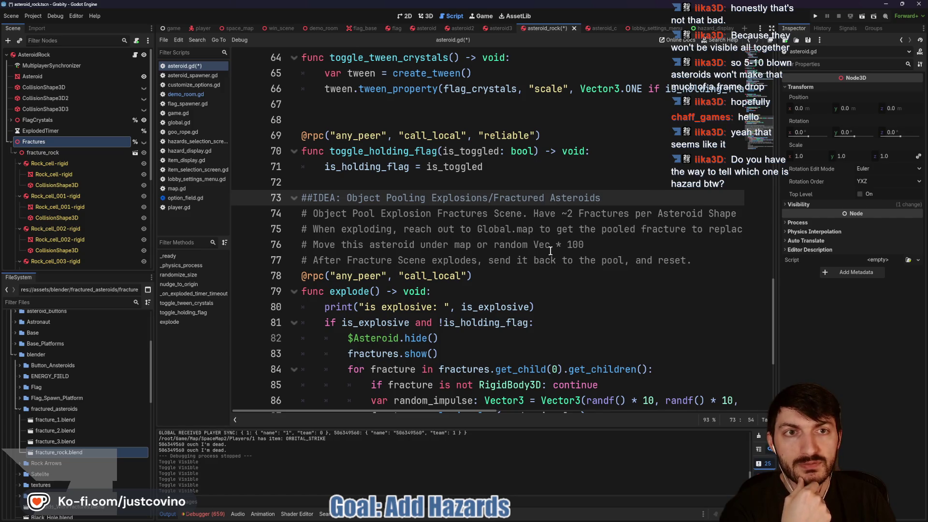
{"action": "scroll", "coordinate": [550, 251], "scroll_direction": "down", "scroll_amount": 3}
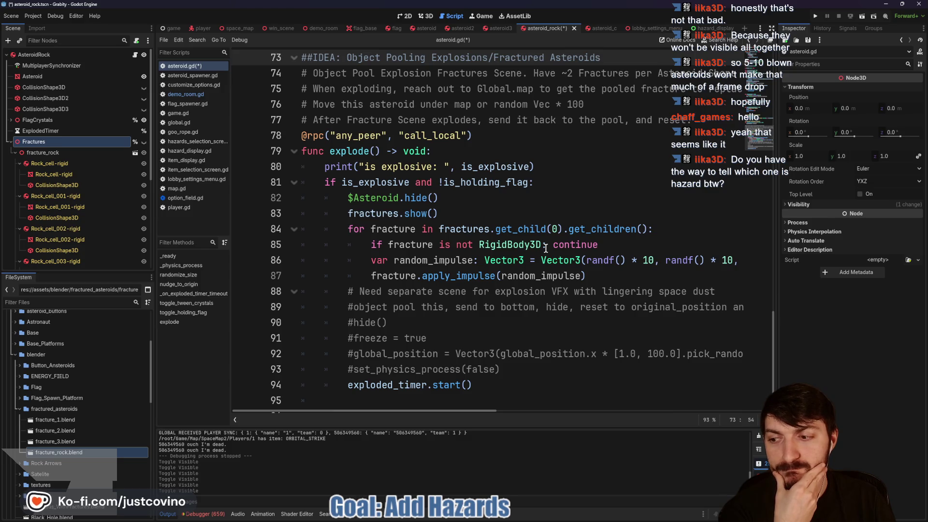
{"action": "scroll", "coordinate": [546, 249], "scroll_direction": "up", "scroll_amount": 20}
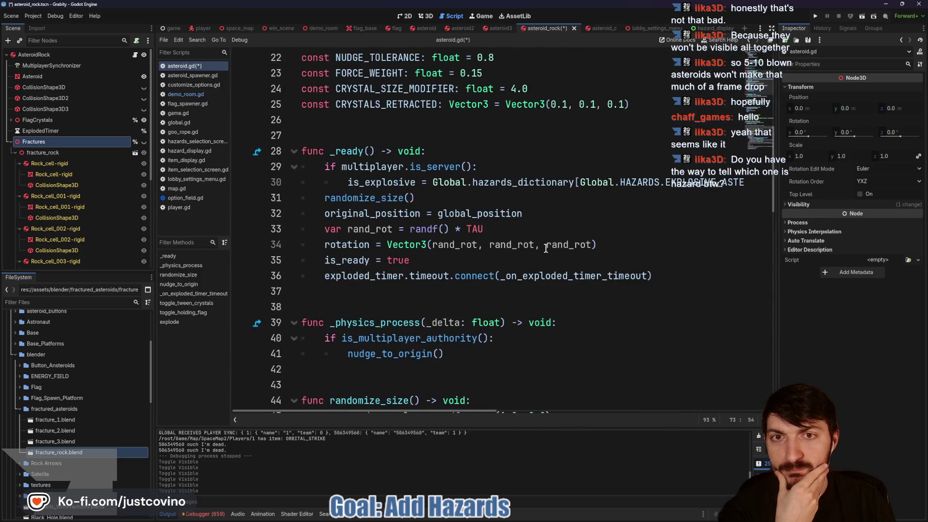
{"action": "scroll", "coordinate": [546, 248], "scroll_direction": "up", "scroll_amount": 3}
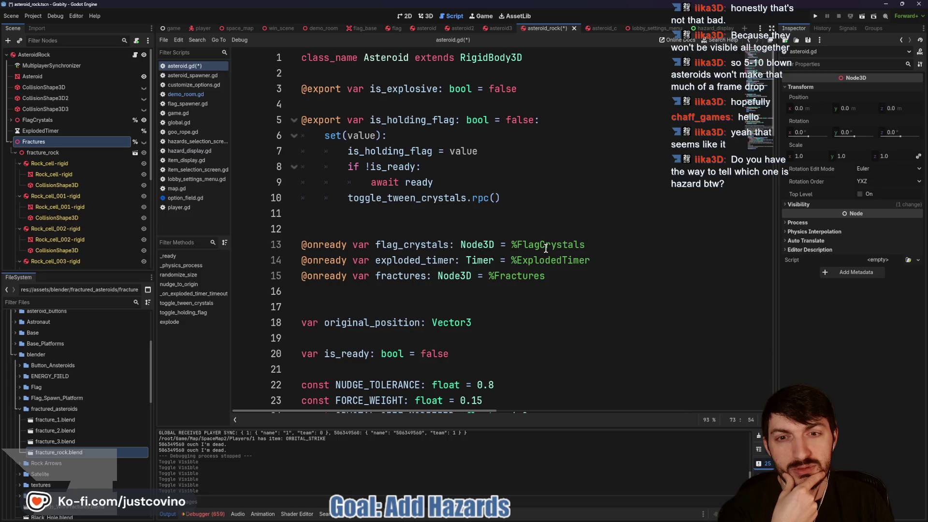
{"action": "scroll", "coordinate": [546, 248], "scroll_direction": "down", "scroll_amount": 4}
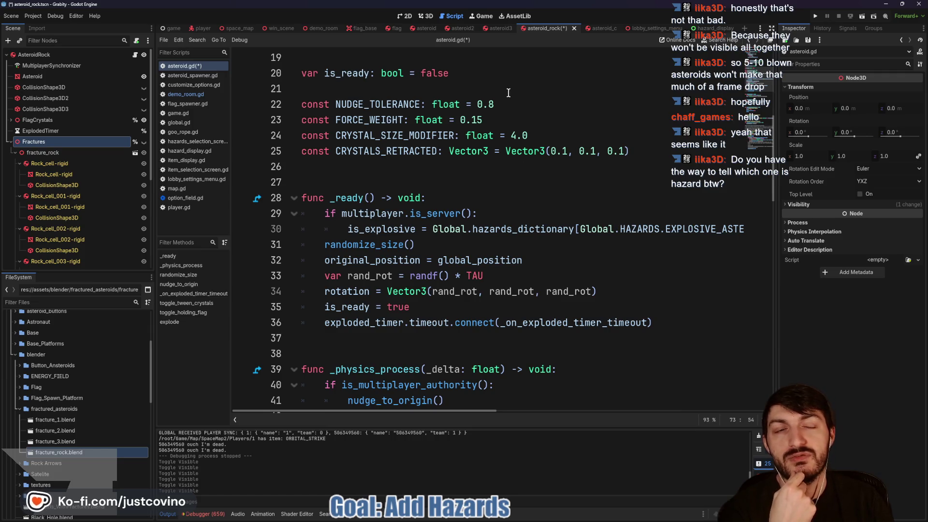
{"action": "scroll", "coordinate": [513, 97], "scroll_direction": "up", "scroll_amount": 6}
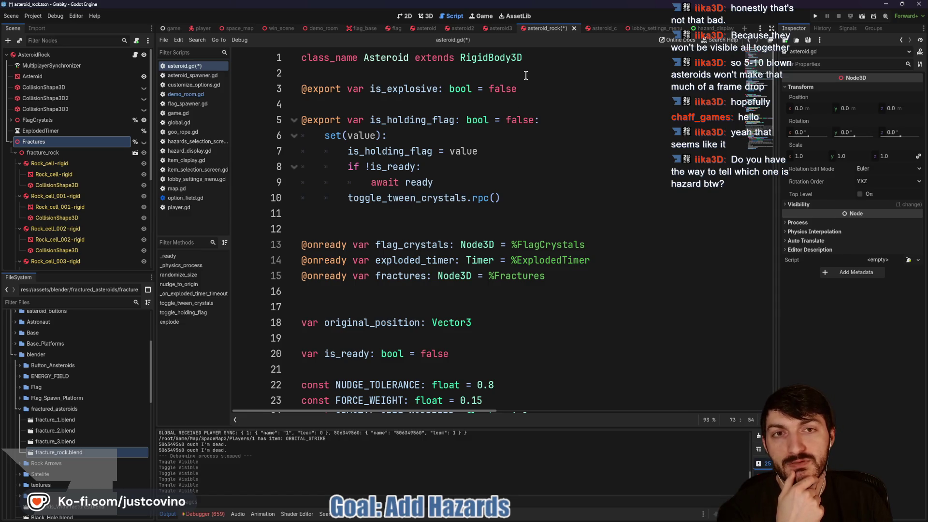
{"action": "left_click", "coordinate": [508, 57]}
{"action": "double_click", "coordinate": [389, 58]}
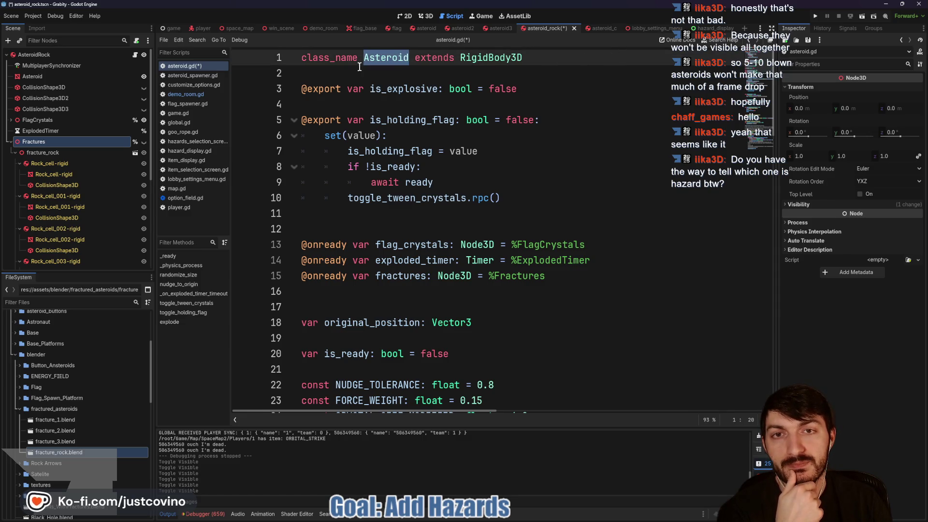
{"action": "mouse_move", "coordinate": [328, 83]}
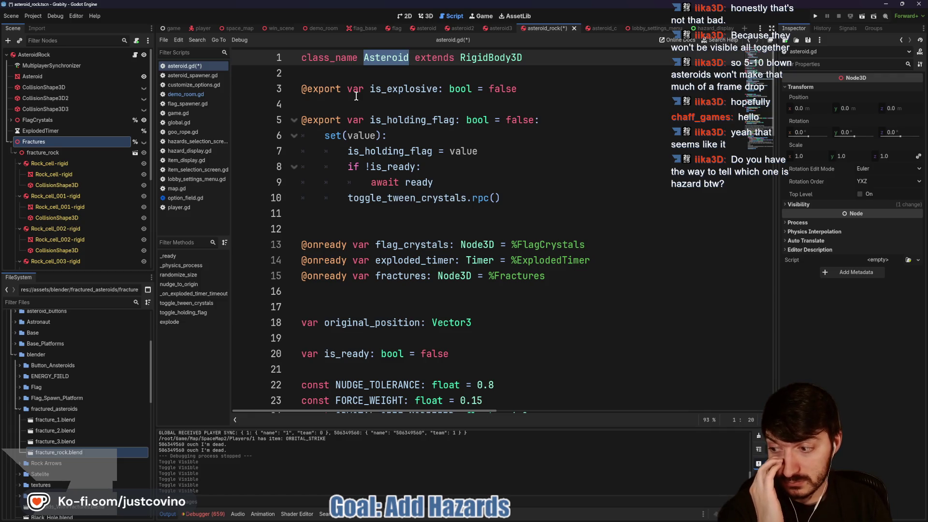
{"action": "scroll", "coordinate": [428, 148], "scroll_direction": "down", "scroll_amount": 10}
{"action": "scroll", "coordinate": [428, 148], "scroll_direction": "down", "scroll_amount": 11}
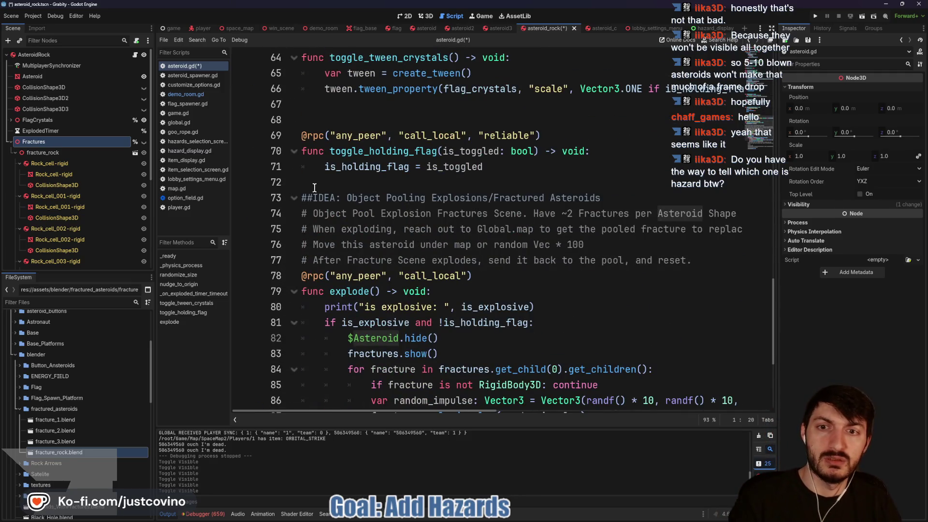
Step: Insert a ##TODO: heading above the pooling notes
{"action": "left_click", "coordinate": [327, 189]}
{"action": "key", "text": "Return"}
{"action": "type", "text": "##TODO"}
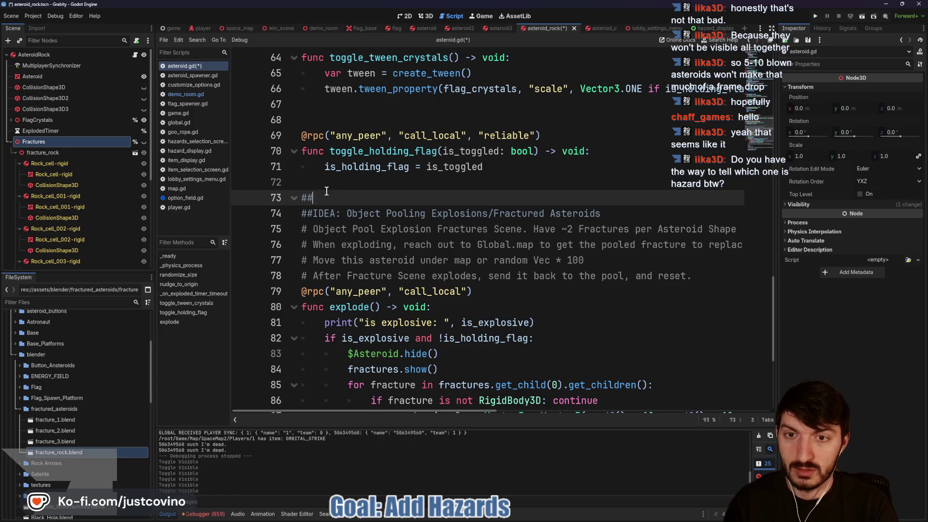
{"action": "type", "text": ":"}
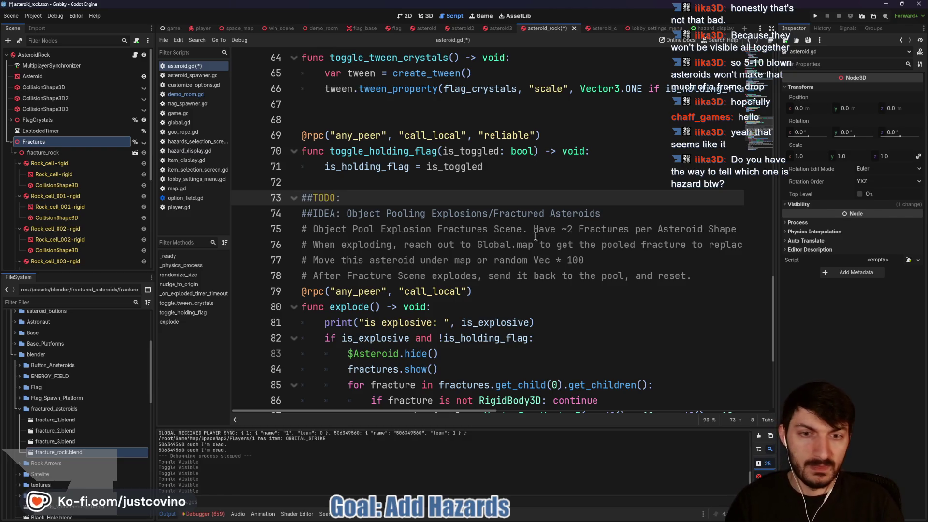
Step: Add the comment '# Distinguish Asteroids based on an ENUM or some ID' after line 78
{"action": "left_click", "coordinate": [693, 276]}
{"action": "key", "text": "Return"}
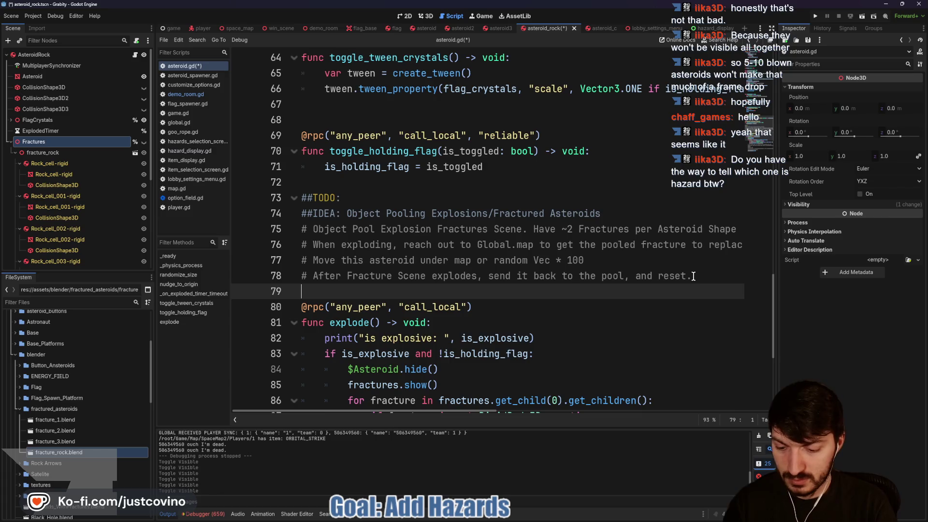
{"action": "key", "text": "BackSpace"}
{"action": "type", "text": "uish Asteroids"}
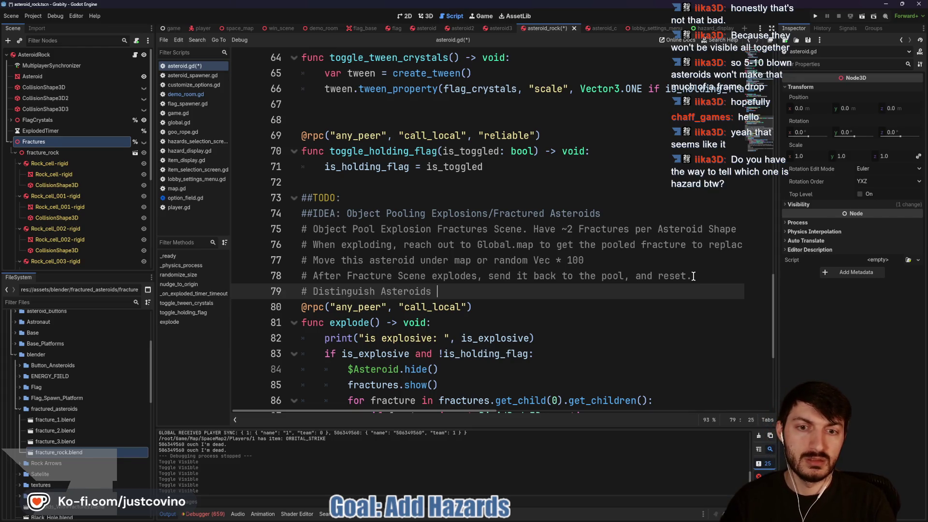
{"action": "type", "text": "M or somethin"}
{"action": "key", "text": "BackSpace"}
{"action": "key", "text": "BackSpace"}
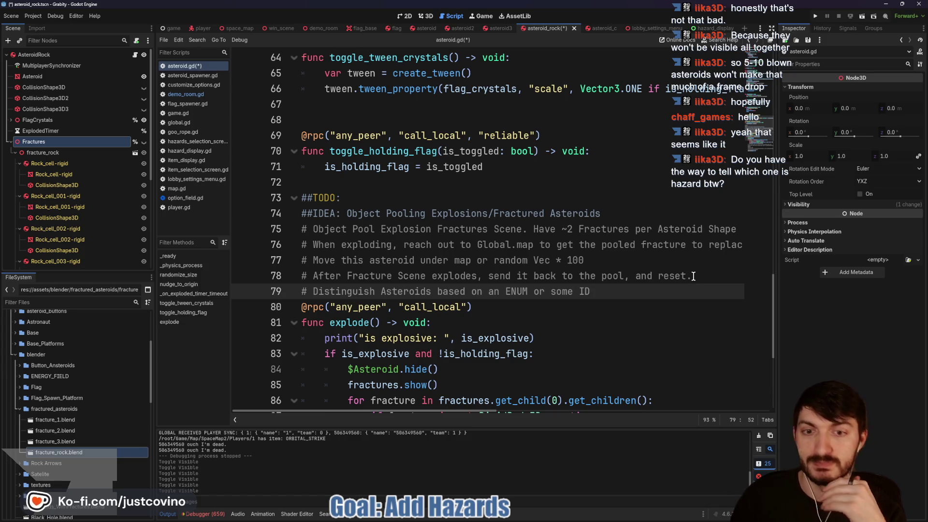
{"action": "scroll", "coordinate": [547, 247], "scroll_direction": "down", "scroll_amount": 4}
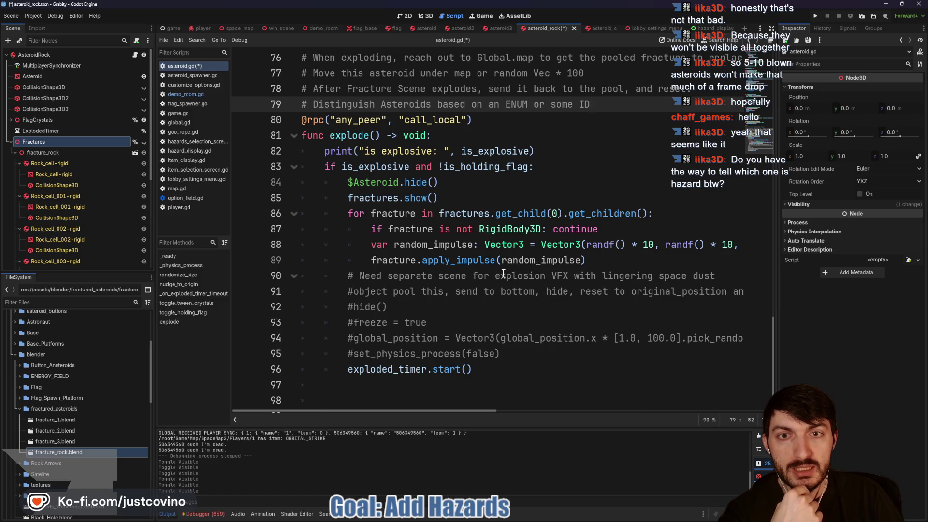
{"action": "scroll", "coordinate": [503, 274], "scroll_direction": "up", "scroll_amount": 3}
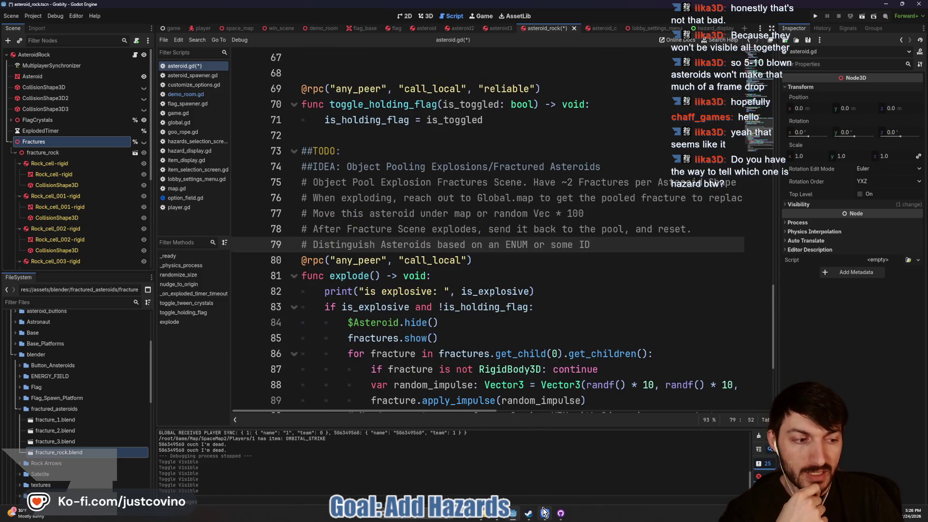
Step: Commit the 15 changed files as 'Asteroid Fractures Added - WIP' and push to origin
{"action": "left_click", "coordinate": [515, 515]}
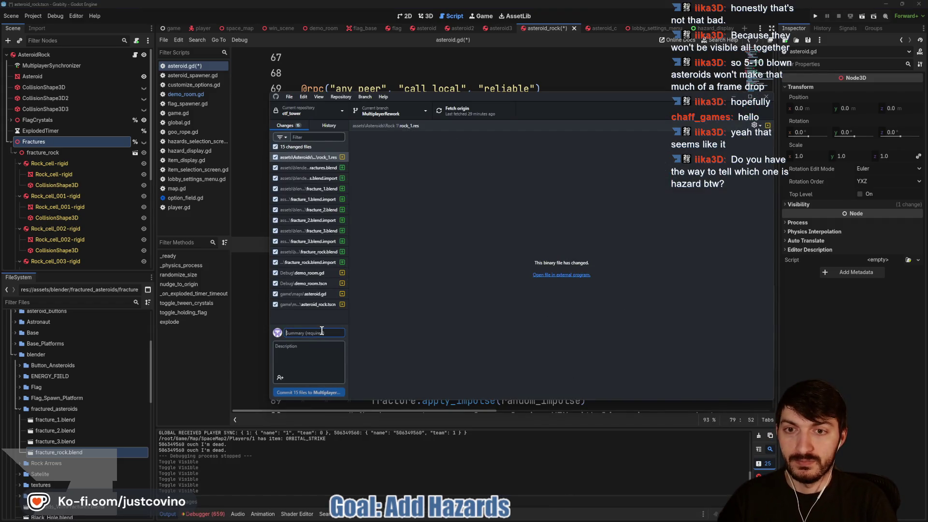
{"action": "type", "text": "Ad"}
{"action": "type", "text": "d Fractures"}
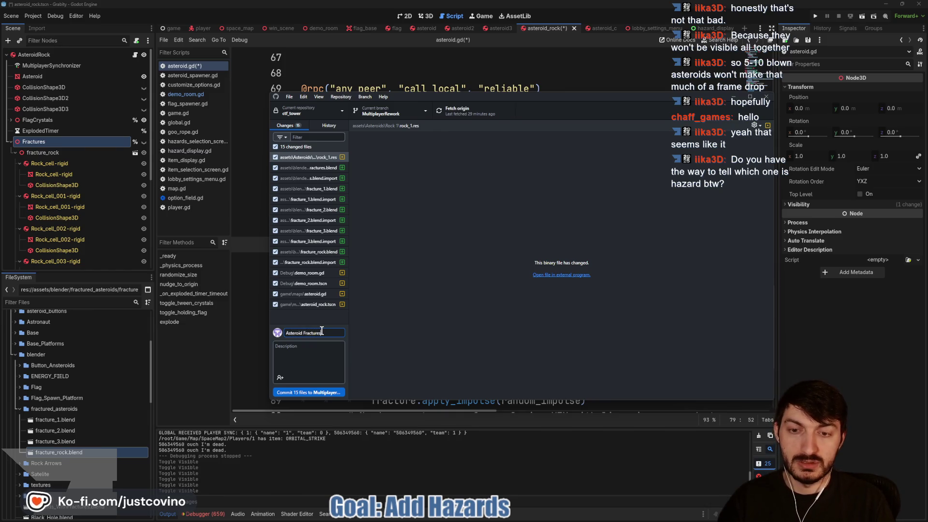
{"action": "type", "text": " Added - WIP"}
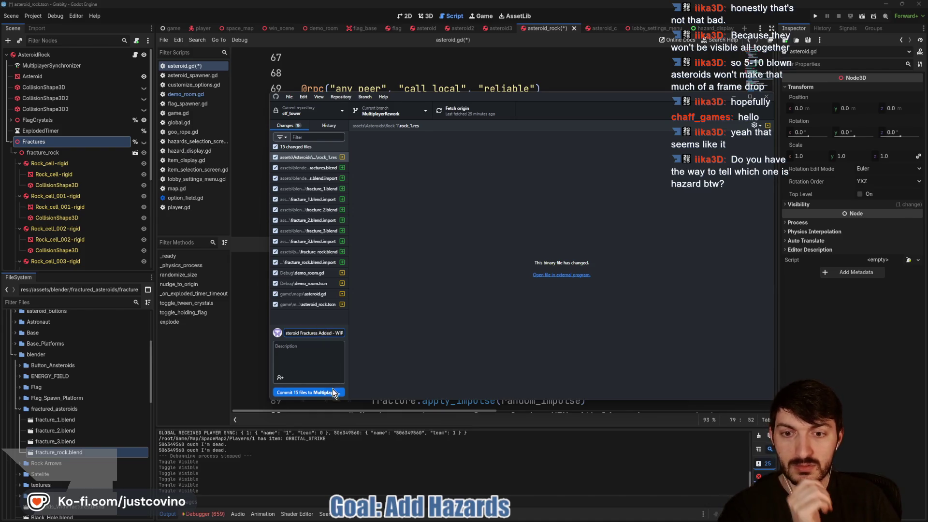
{"action": "left_click", "coordinate": [333, 391]}
{"action": "left_click", "coordinate": [655, 194]}
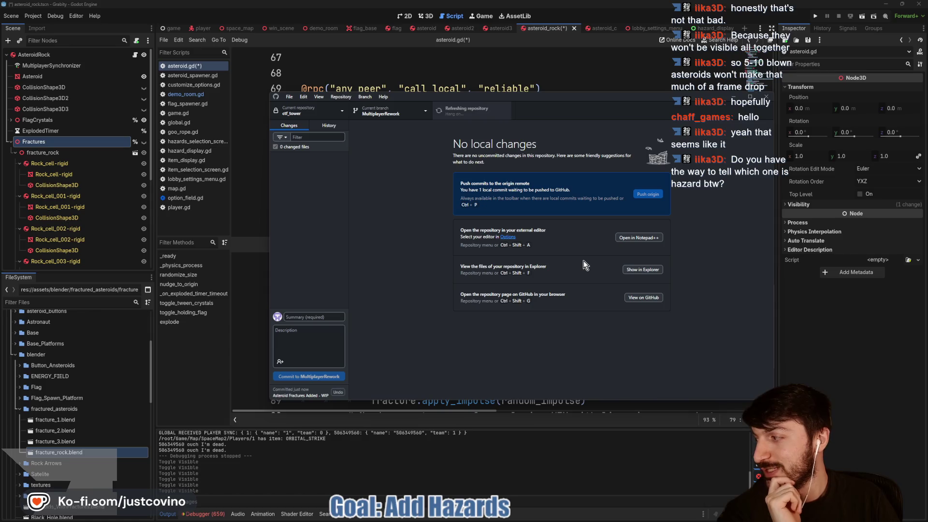
{"action": "left_click", "coordinate": [568, 83]}
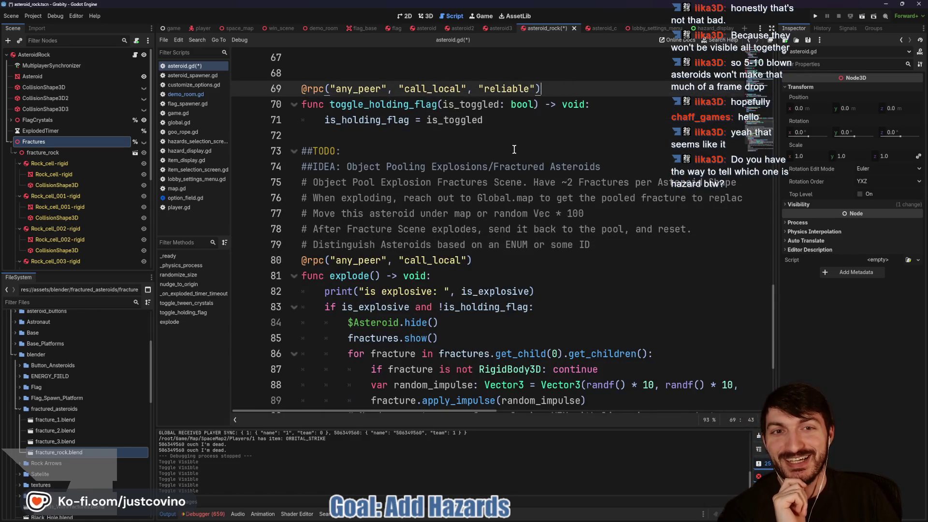
Step: Close the hazard_display and lobby_settings_menu scene tabs
{"action": "left_click", "coordinate": [559, 150]}
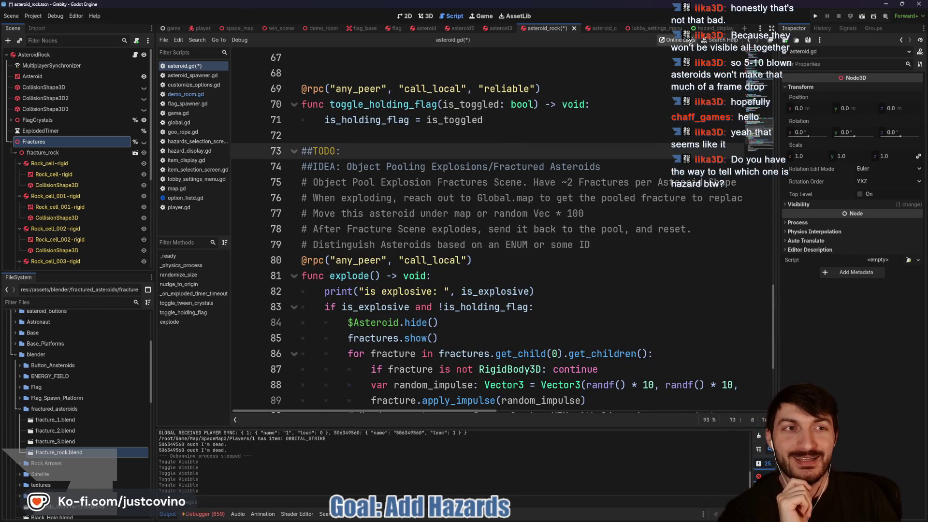
{"action": "left_click", "coordinate": [722, 29]}
{"action": "left_click", "coordinate": [731, 29]}
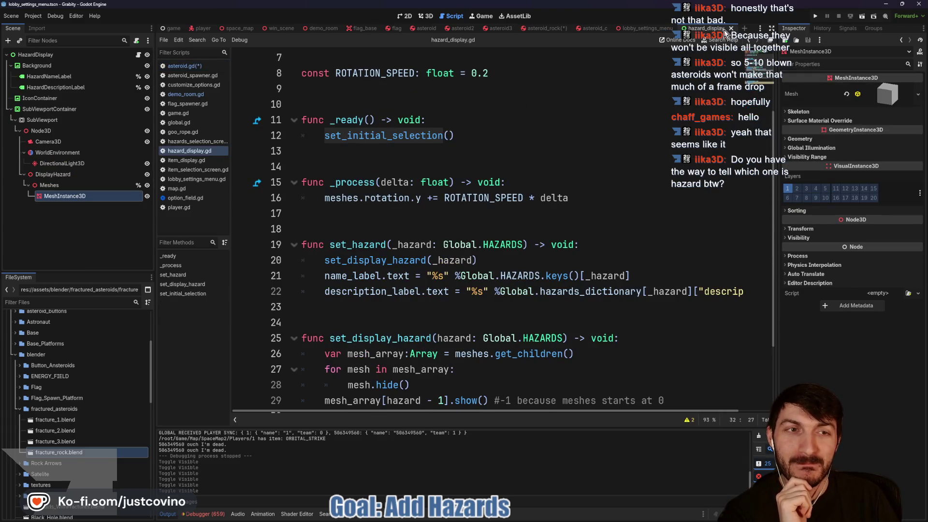
{"action": "left_click", "coordinate": [680, 29]}
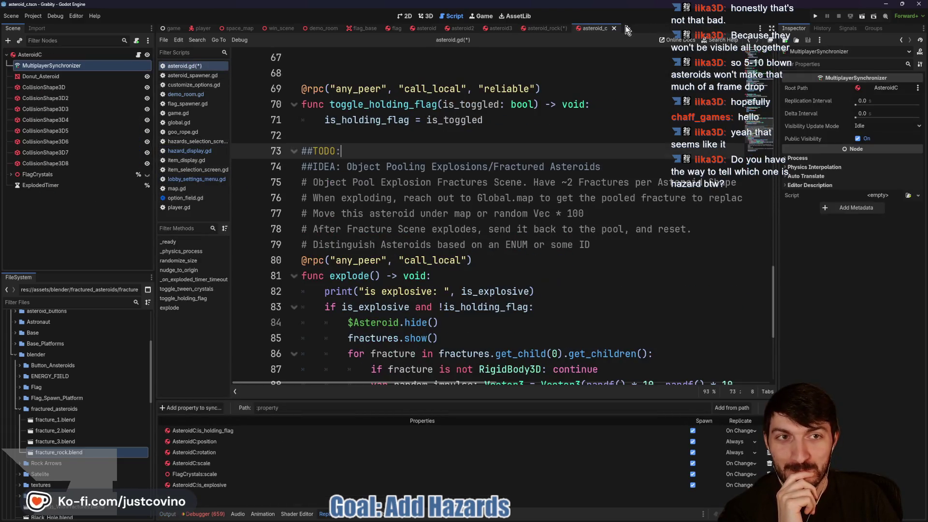
Step: Save asteroid.gd and add a new empty scene tab
{"action": "left_click", "coordinate": [453, 133]}
{"action": "key", "text": "ctrl+s"}
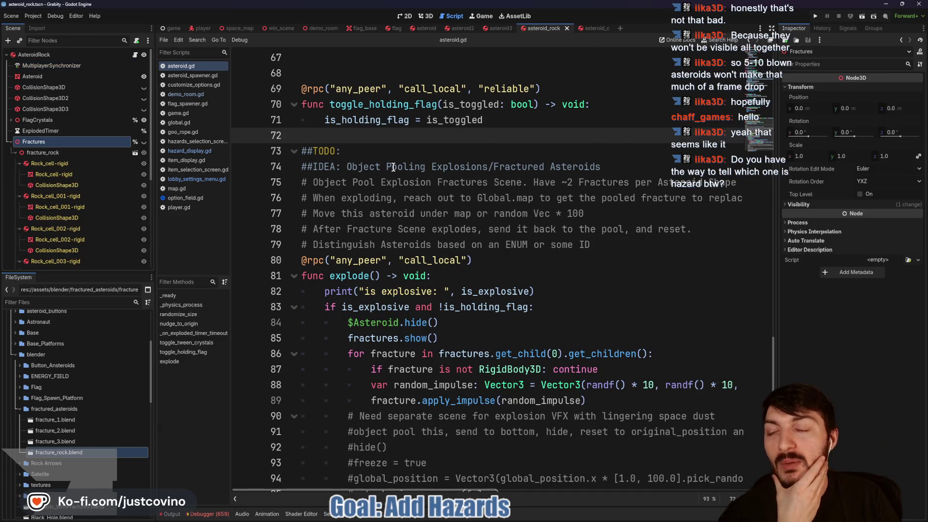
{"action": "left_click", "coordinate": [621, 28]}
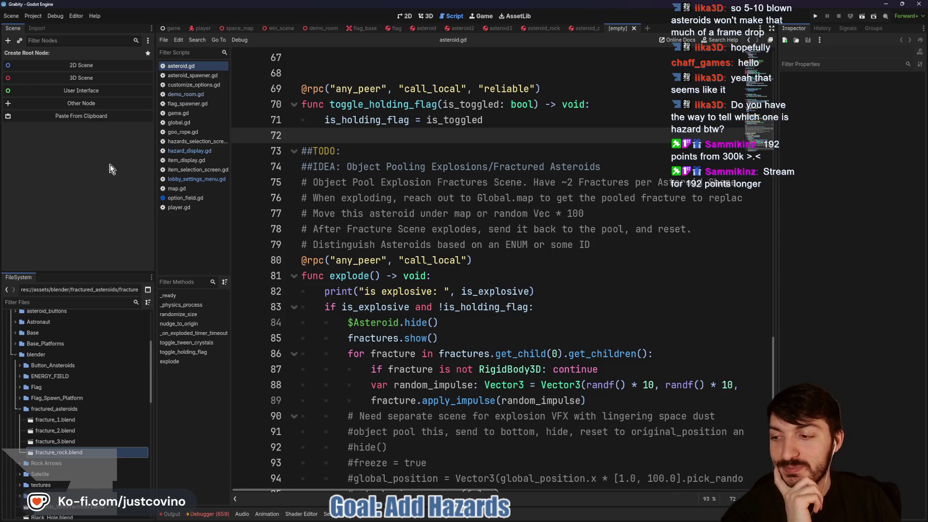
Step: Create a 3D Scene root node and rename it FactureRock
{"action": "left_click", "coordinate": [73, 78]}
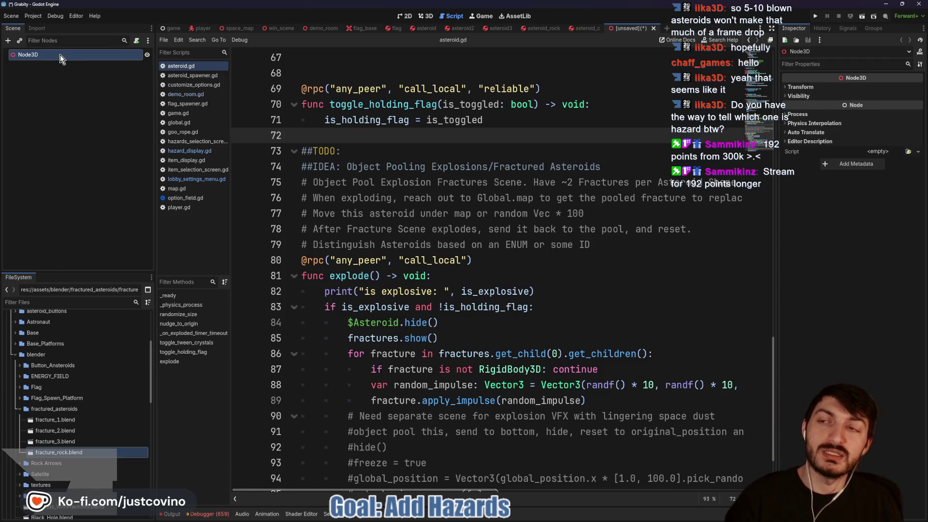
{"action": "double_click", "coordinate": [60, 54]}
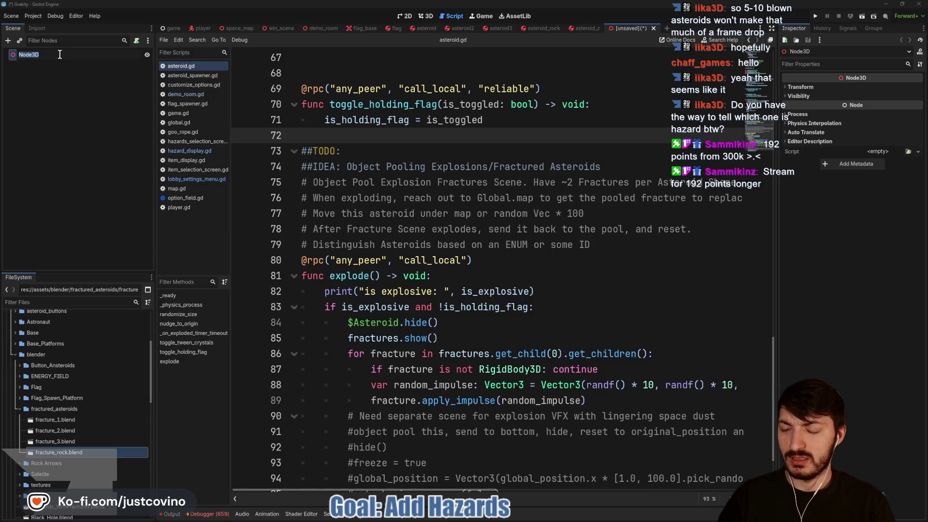
{"action": "type", "text": "Facture"}
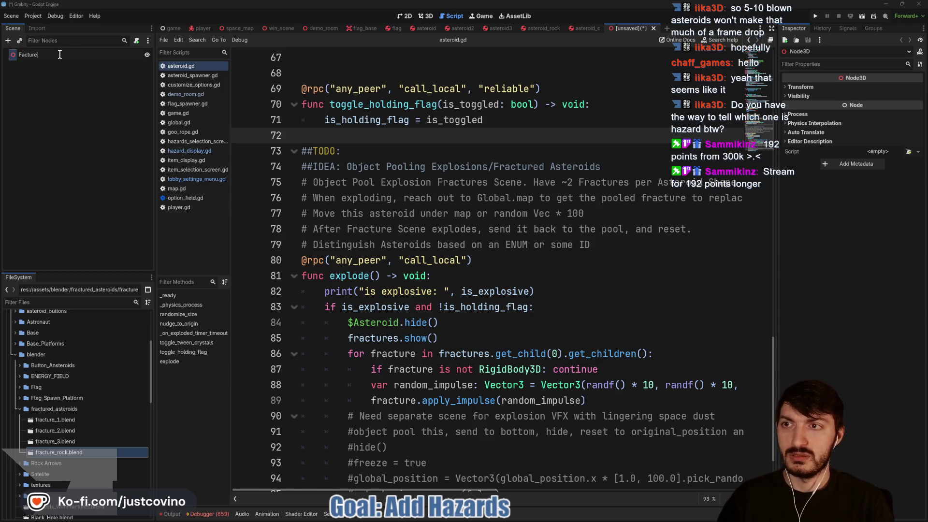
{"action": "type", "text": "ck"}
{"action": "key", "text": "Return"}
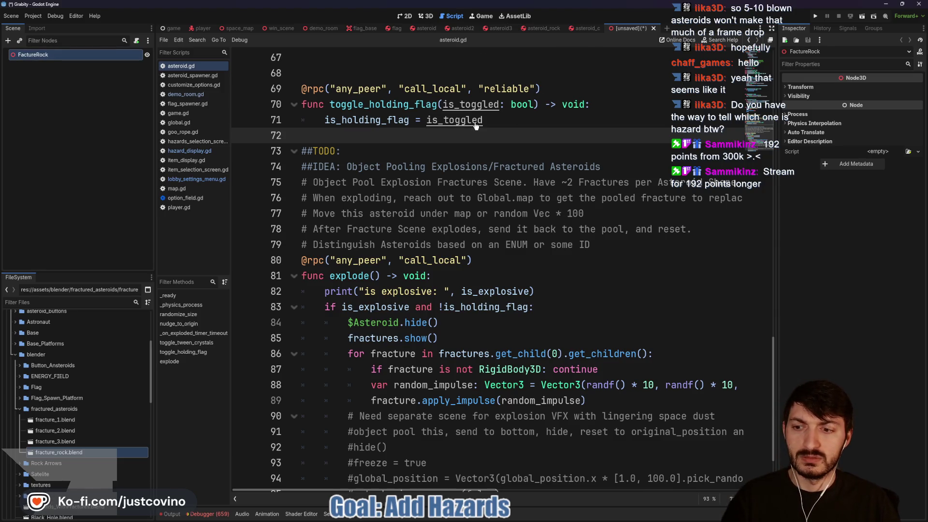
Step: Save the new scene as facture_rock.tscn in res://game/maps
{"action": "key", "text": "ctrl+s"}
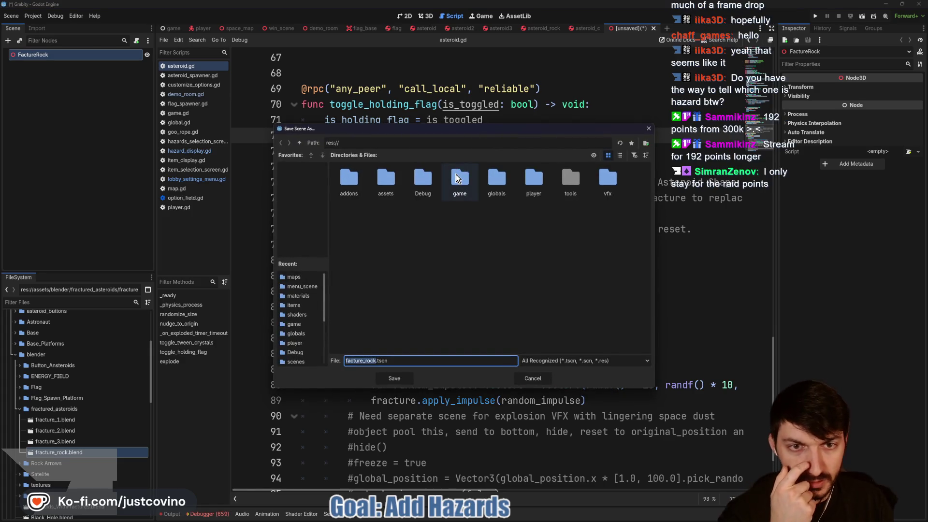
{"action": "double_click", "coordinate": [456, 175]}
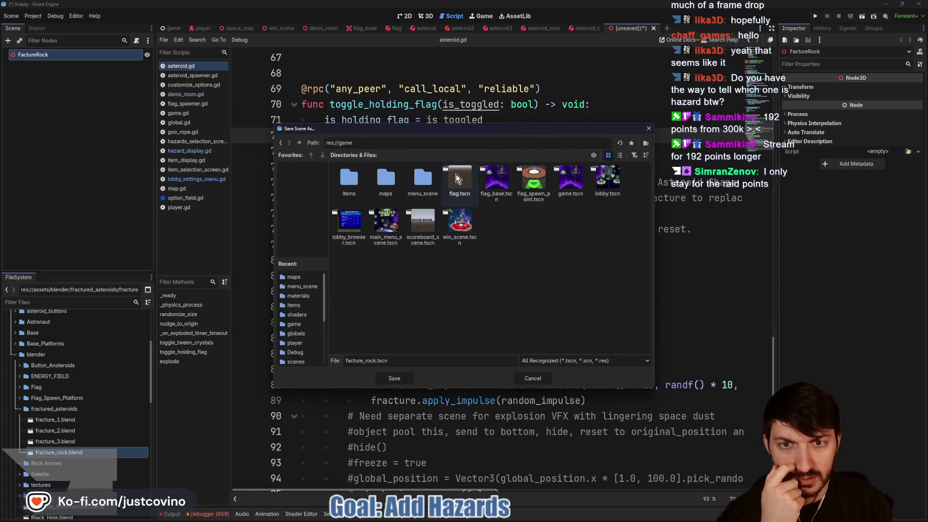
{"action": "double_click", "coordinate": [349, 180]}
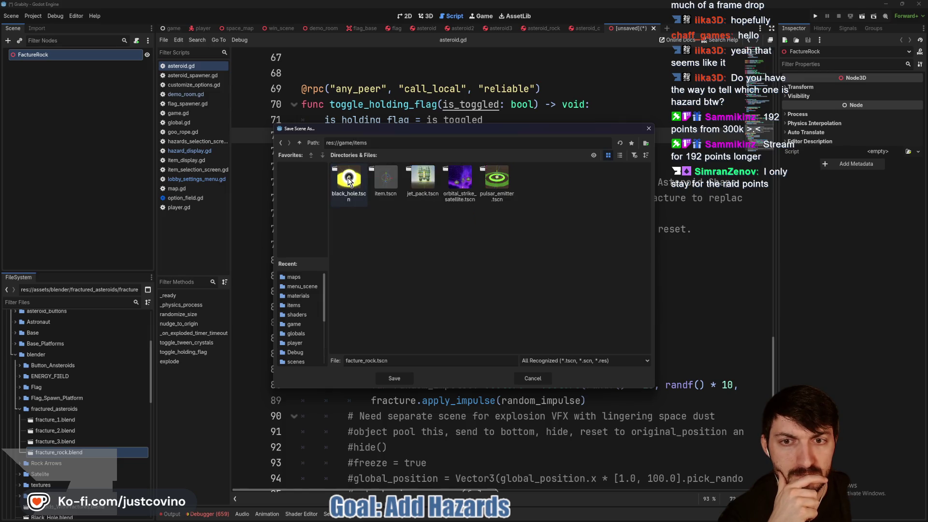
{"action": "left_click", "coordinate": [300, 143]}
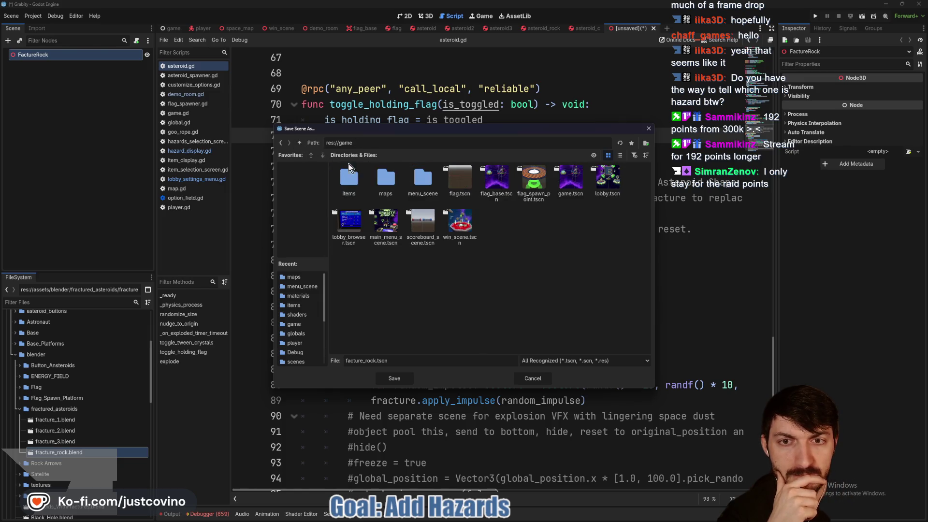
{"action": "double_click", "coordinate": [387, 185]}
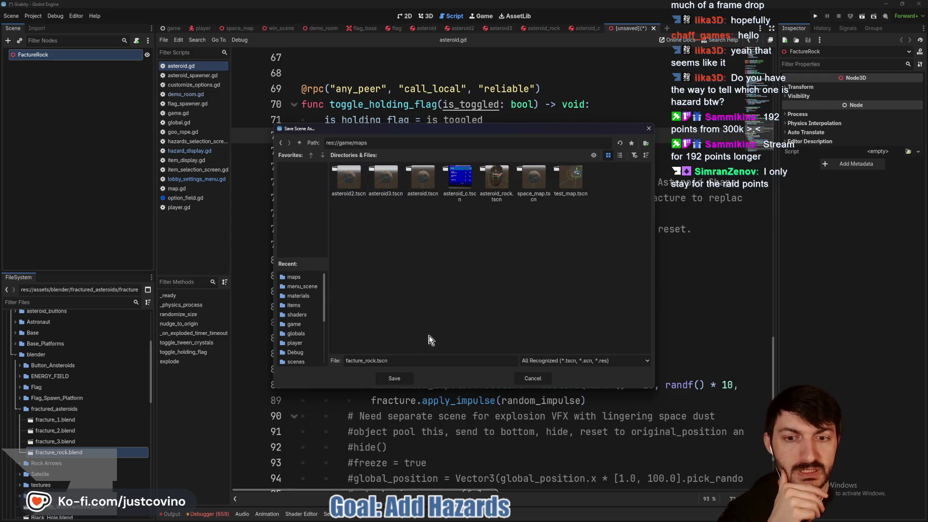
{"action": "left_click", "coordinate": [394, 380]}
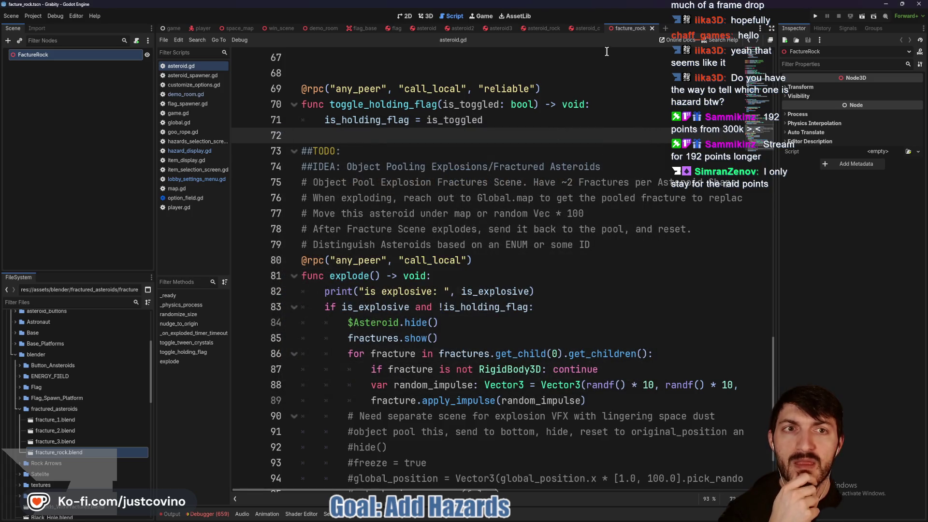
Step: In asteroid_rock, delete the fracture_rock node from under Fractures
{"action": "left_click", "coordinate": [541, 28]}
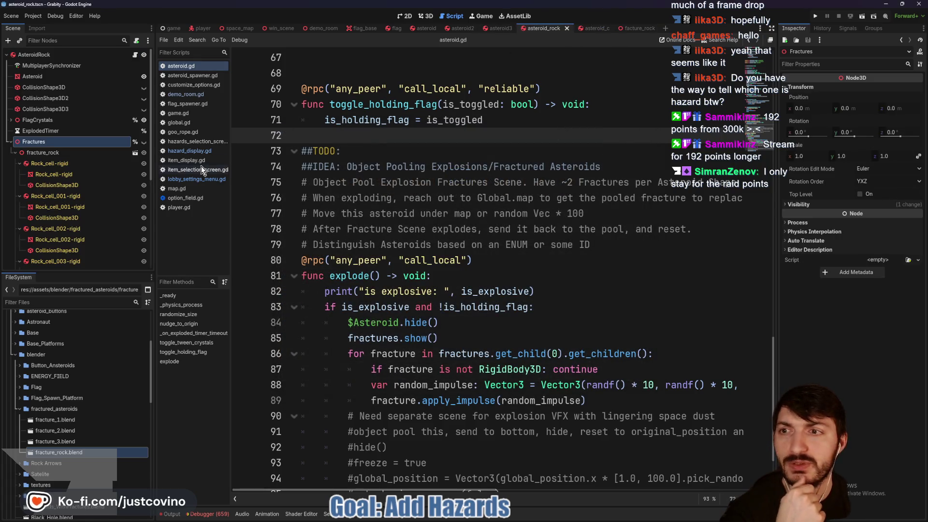
{"action": "left_click", "coordinate": [53, 155]}
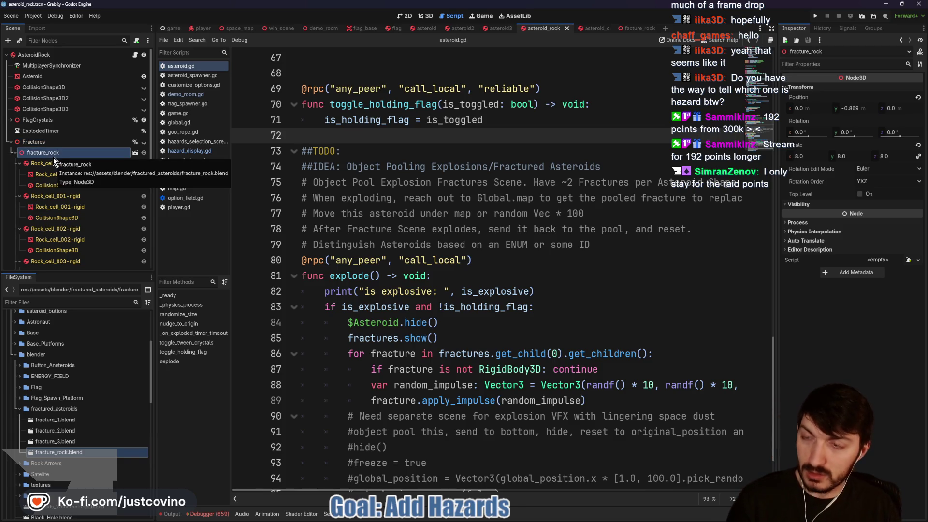
{"action": "key", "text": "Delete"}
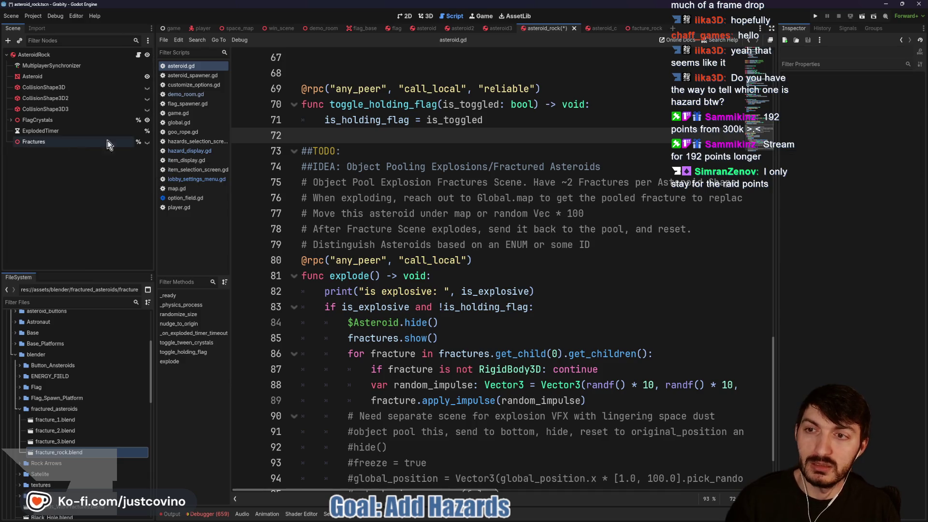
Step: Instance fracture_rock.blend under FactureRock, inspect it in the 3D view, and save the scene
{"action": "left_click", "coordinate": [643, 30]}
{"action": "left_click_drag", "start_coordinate": [48, 57], "coordinate": [48, 57]}
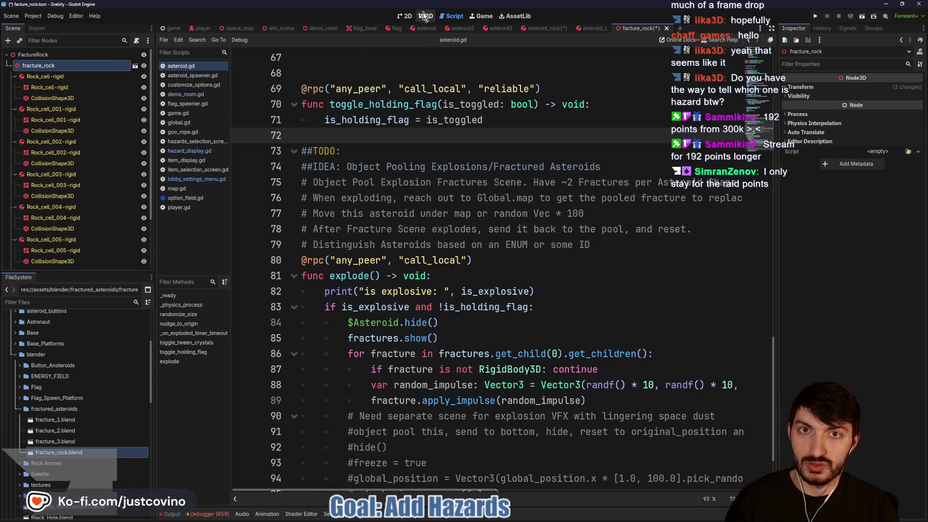
{"action": "left_click", "coordinate": [422, 16]}
{"action": "scroll", "coordinate": [420, 185], "scroll_direction": "down", "scroll_amount": 5}
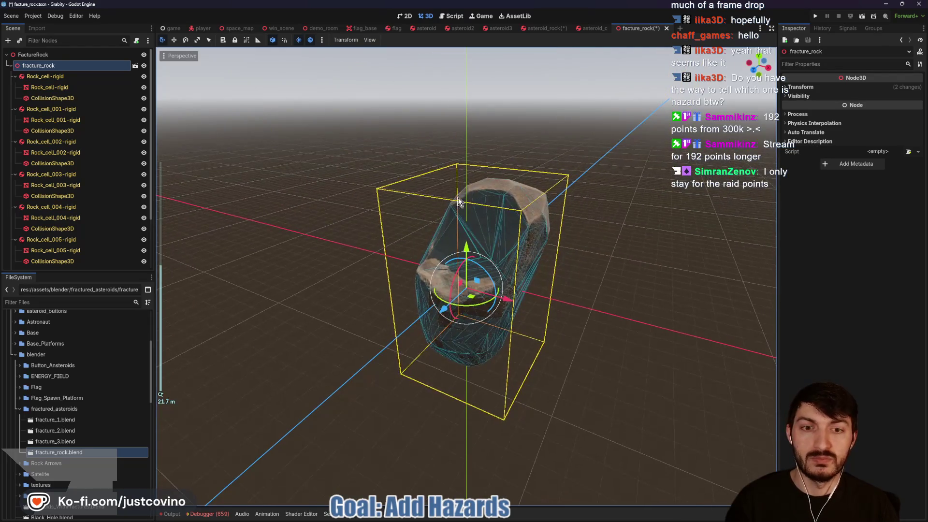
{"action": "left_click_drag", "start_coordinate": [479, 200], "coordinate": [554, 189]}
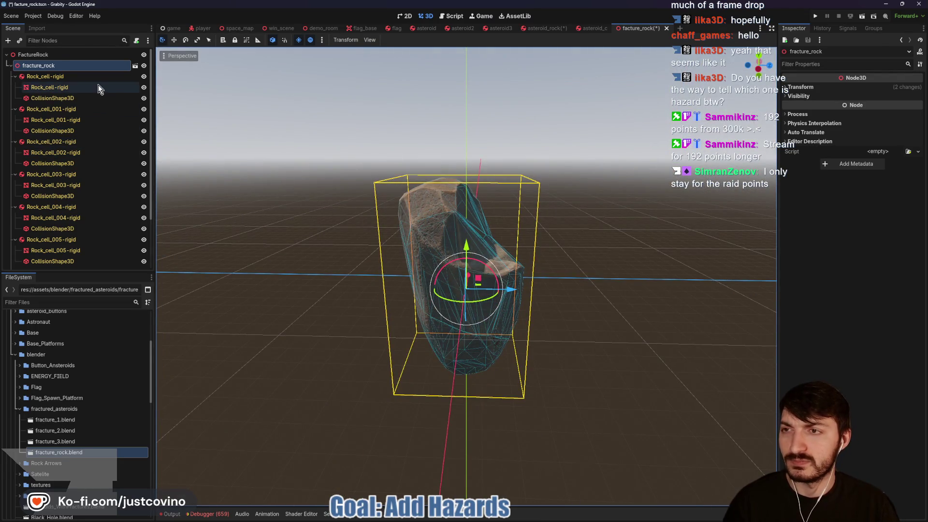
{"action": "key", "text": "ctrl+s"}
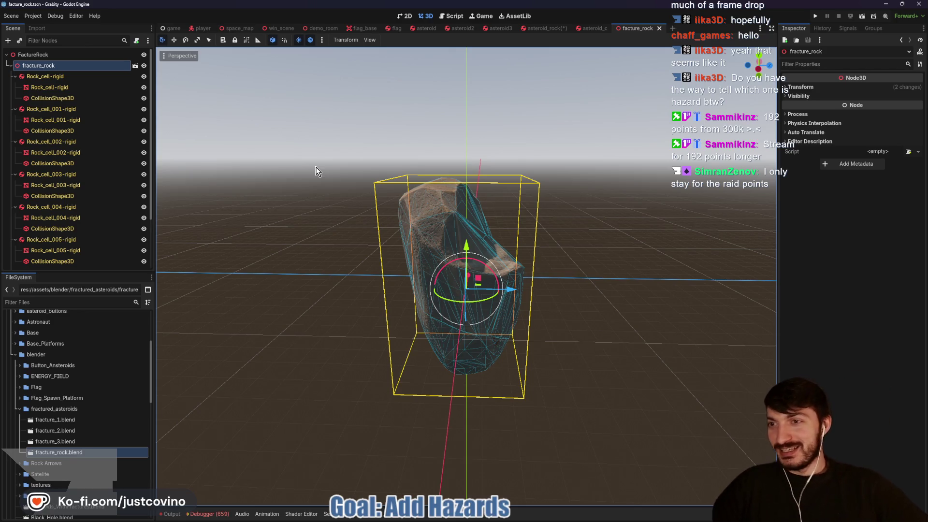
{"action": "left_click", "coordinate": [114, 57]}
Step: Attach a new facture_rock.gd script to FactureRock declaring class_name ExplosiveAsteroid
{"action": "left_click", "coordinate": [136, 41]}
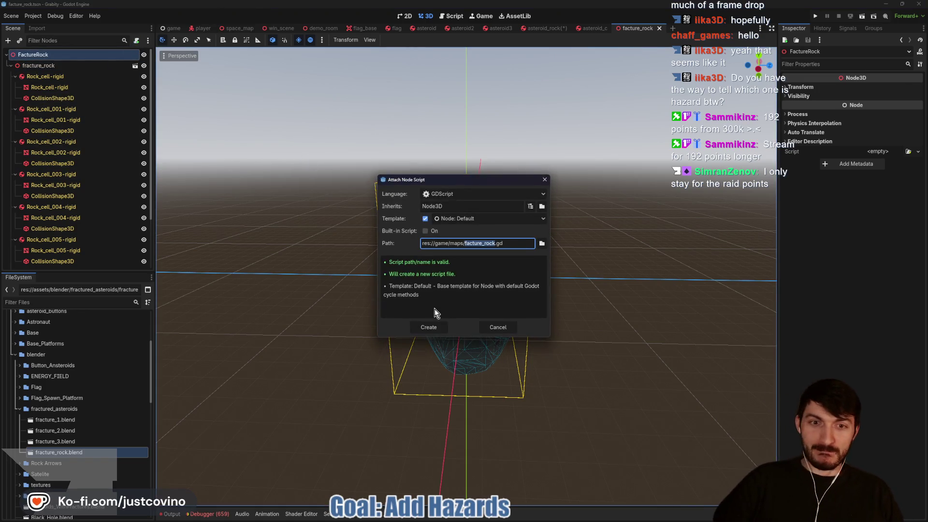
{"action": "left_click", "coordinate": [444, 323]}
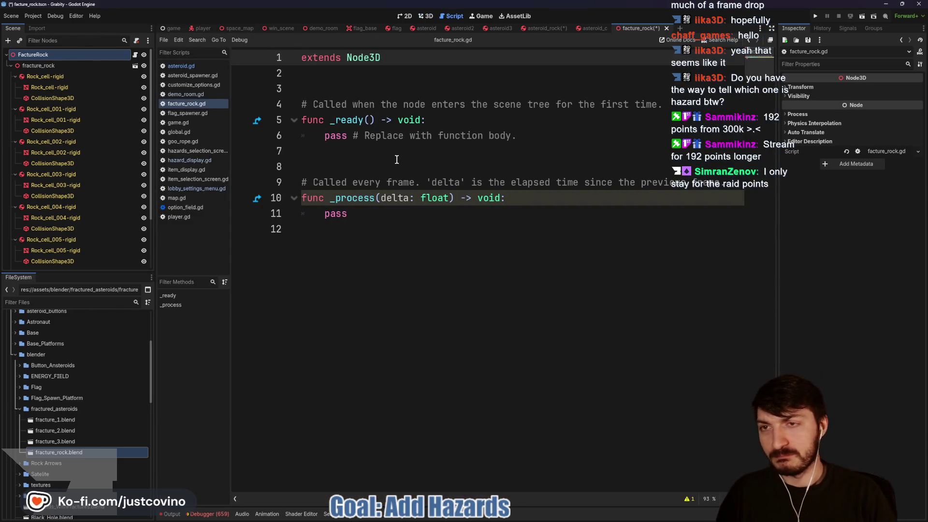
{"action": "type", "text": "class"}
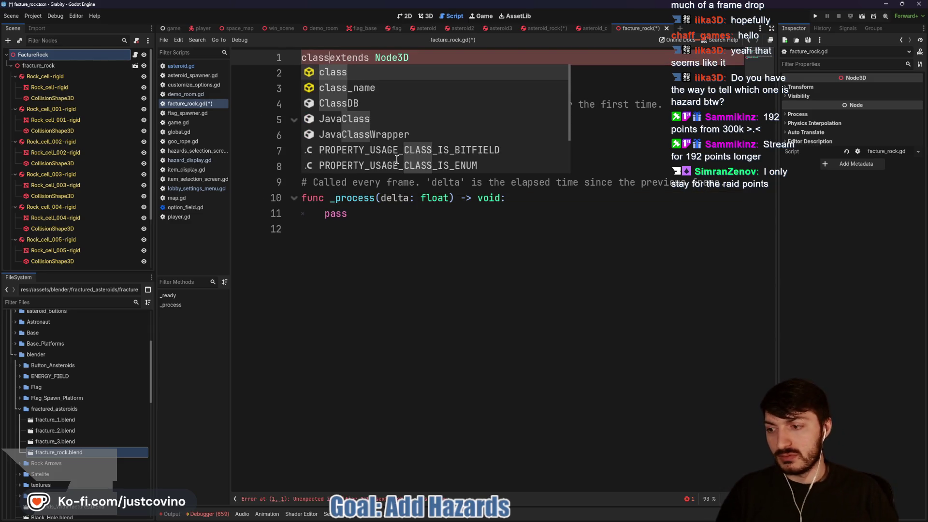
{"action": "key", "text": "Down"}
{"action": "key", "text": "Tab"}
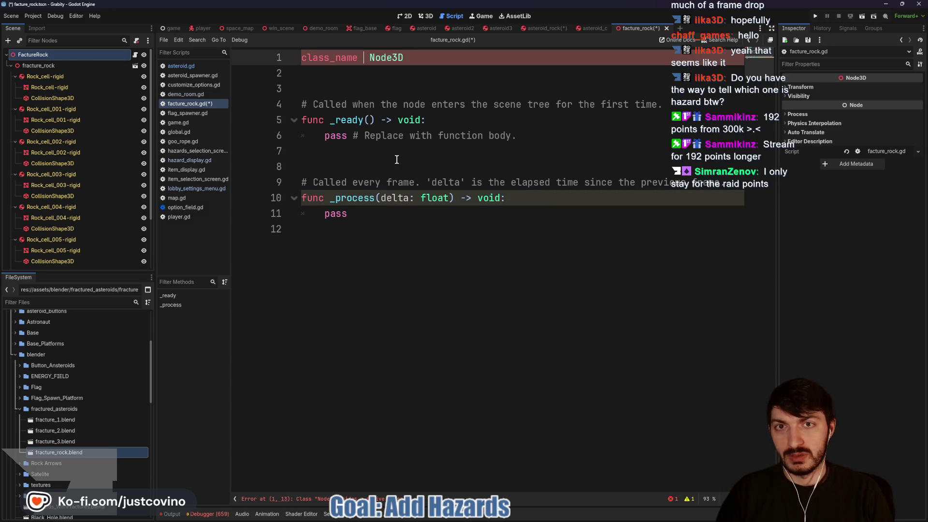
{"action": "type", "text": "Explp "}
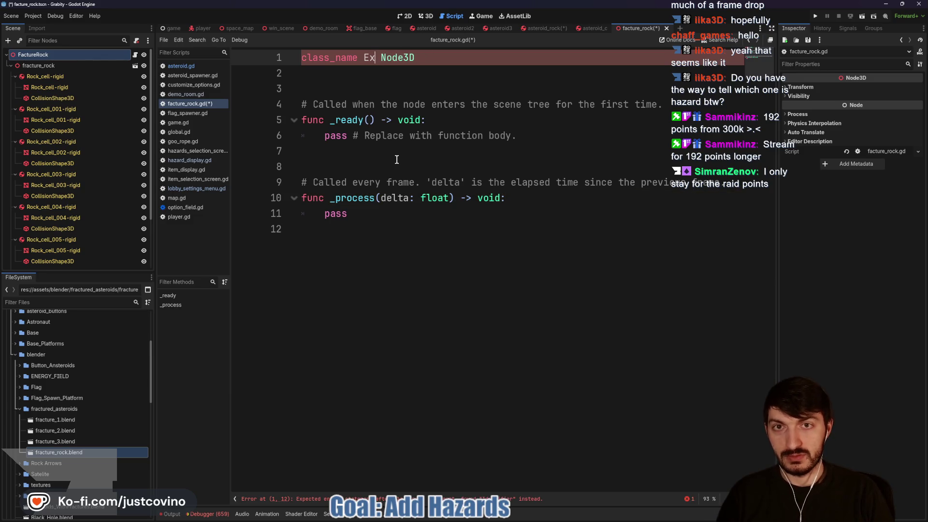
{"action": "type", "text": "plosiveA"}
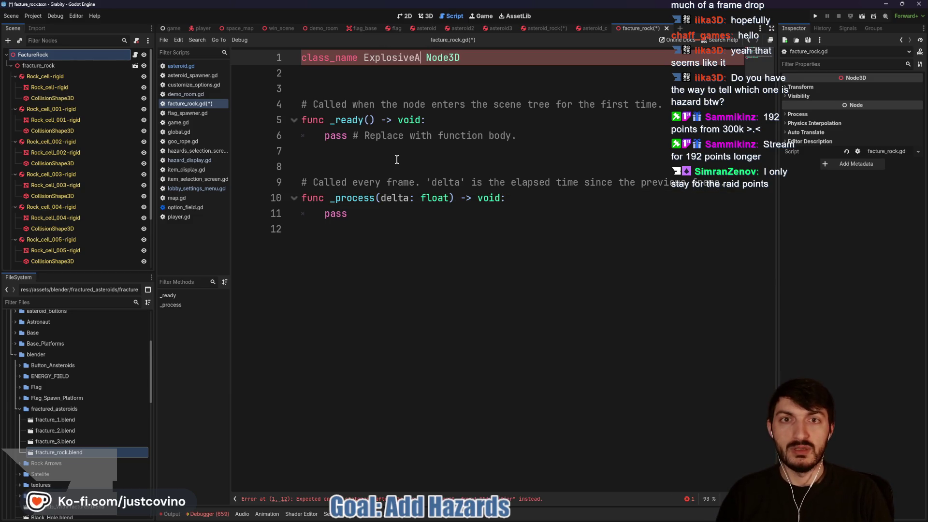
{"action": "type", "text": "steroid e"}
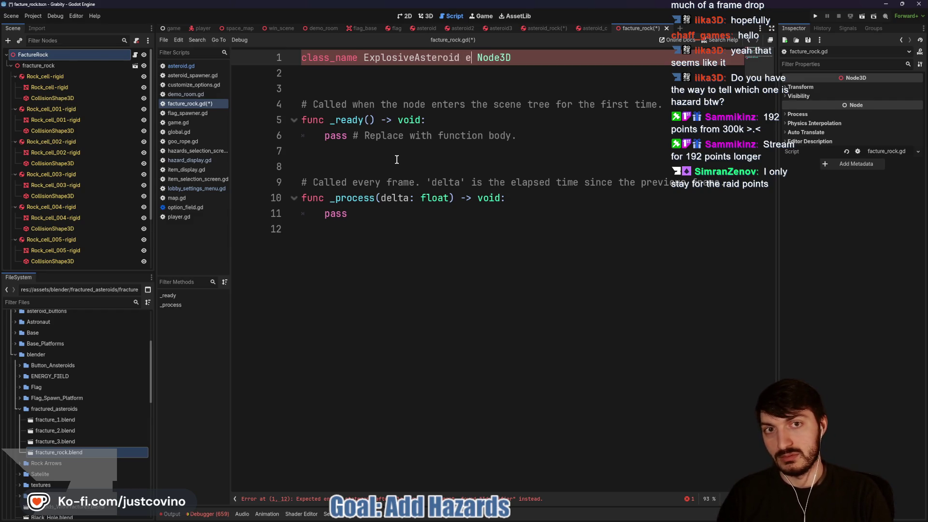
{"action": "type", "text": "xtends"}
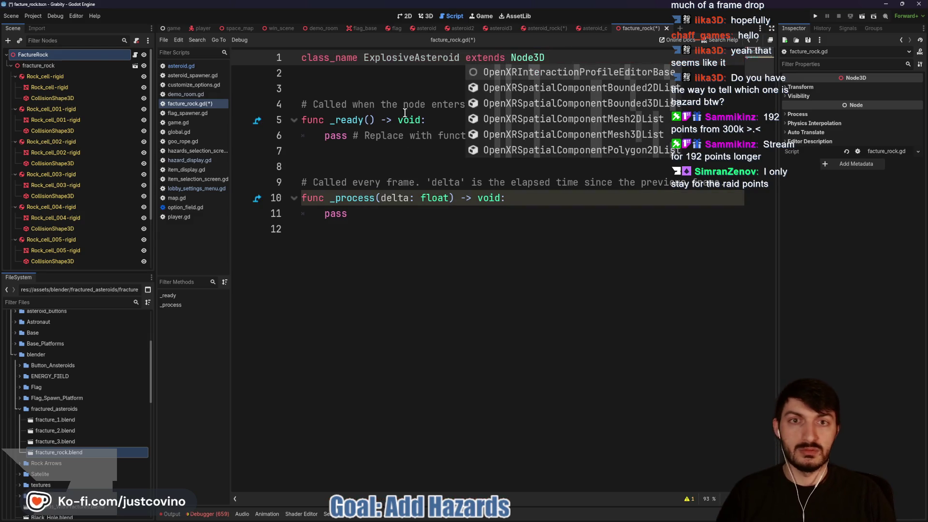
Step: Delete the template _ready/_process stubs and save the script
{"action": "key", "text": "Escape"}
{"action": "key", "text": "Down"}
{"action": "key", "text": "ctrl+shift+End"}
{"action": "key", "text": "Delete"}
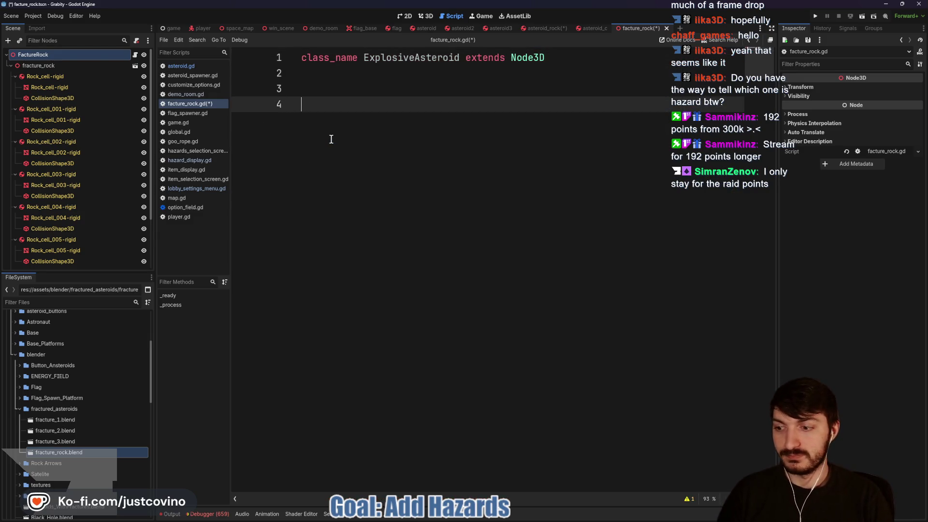
{"action": "key", "text": "ctrl+s"}
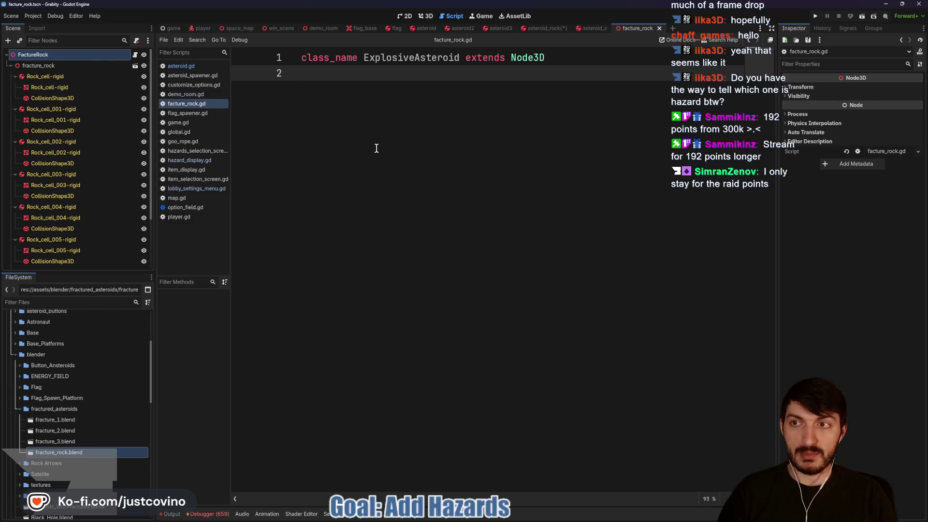
{"action": "key", "text": "Return"}
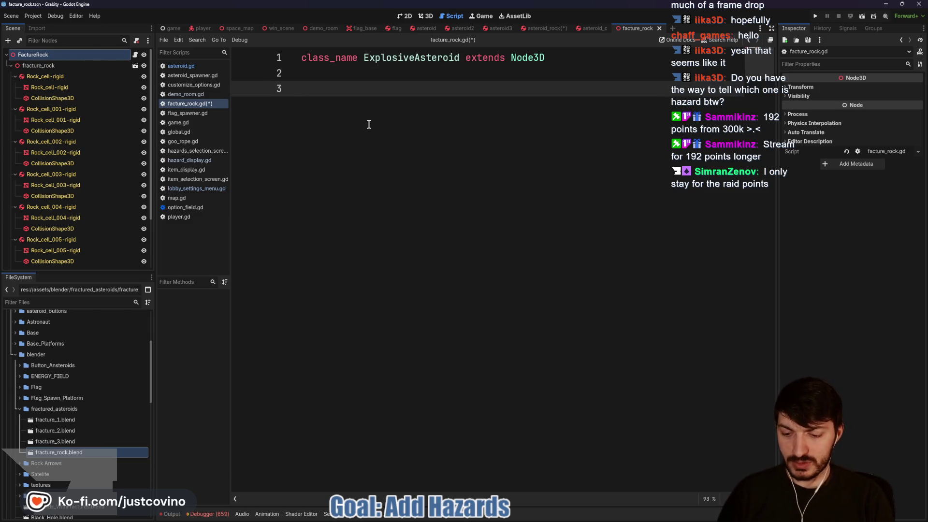
{"action": "type", "text": "@export var"}
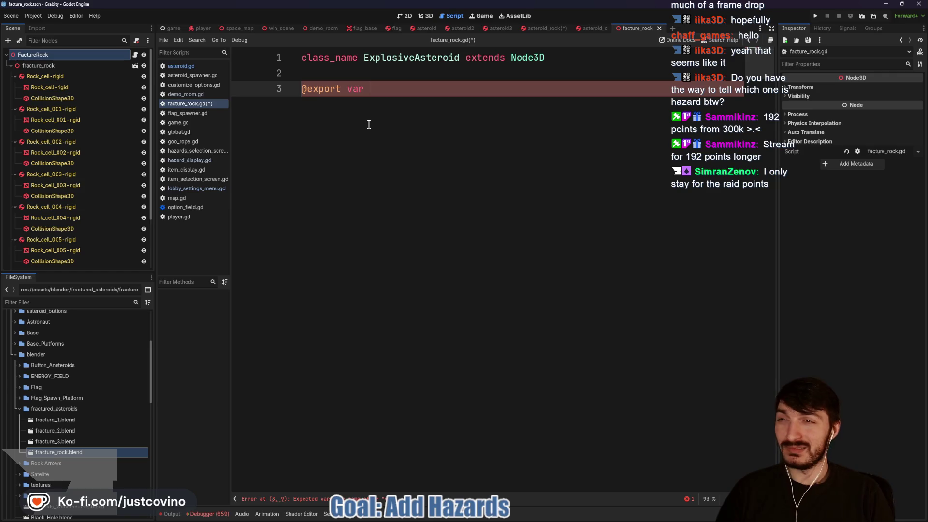
{"action": "type", "text": "teroid_parent: "}
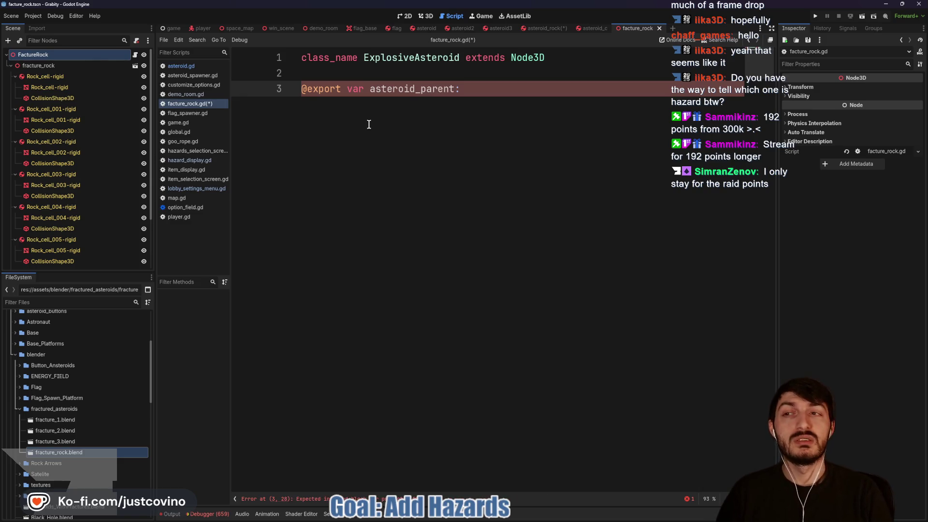
{"action": "type", "text": "Node3"}
{"action": "key", "text": "Return"}
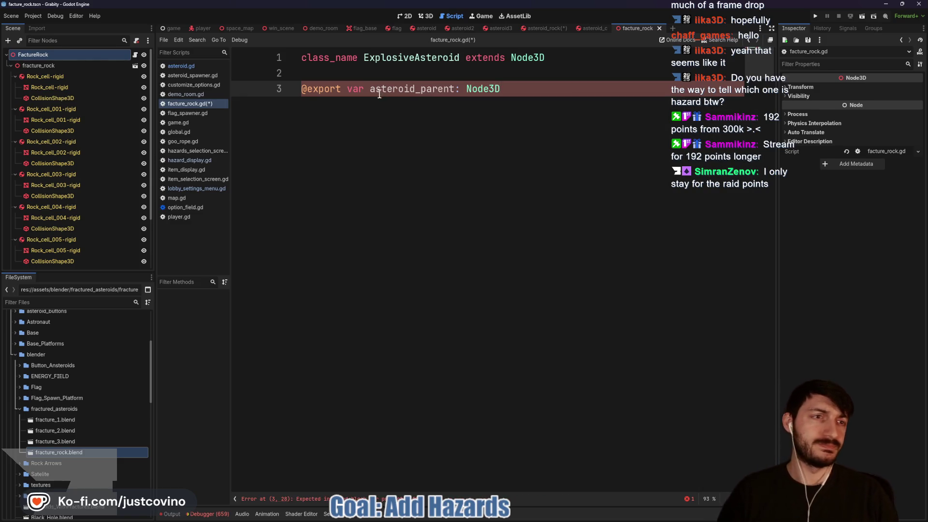
{"action": "key", "text": "Return"}
{"action": "key", "text": "ctrl+s"}
Step: Assign fracture_rock as FactureRock's Asteroid Parent in the Inspector
{"action": "left_click", "coordinate": [882, 87]}
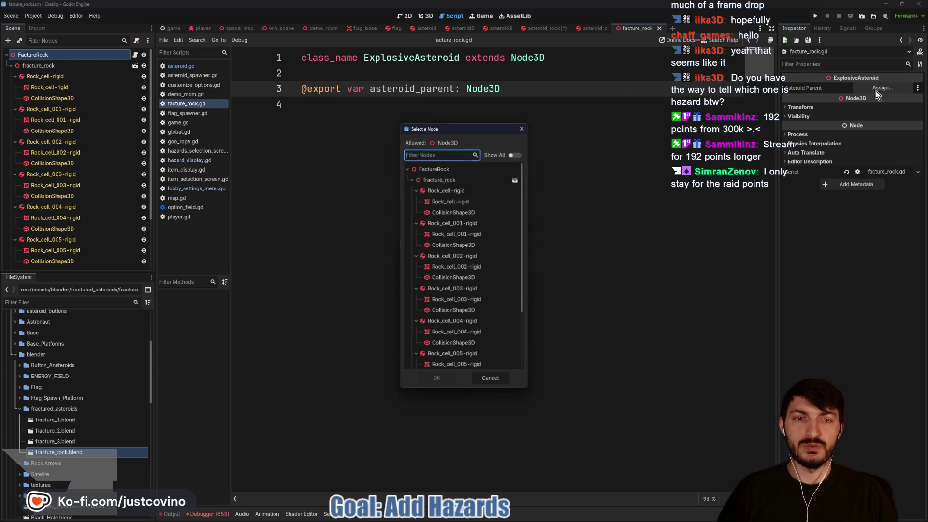
{"action": "left_click", "coordinate": [438, 180]}
{"action": "left_click", "coordinate": [436, 379]}
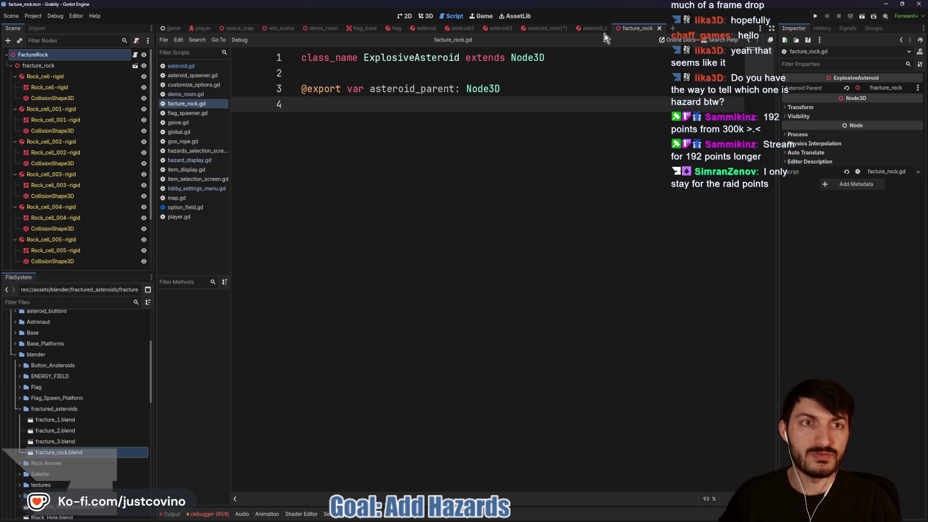
{"action": "left_click", "coordinate": [544, 28]}
Step: Review the explode() function and its condition in asteroid.gd
{"action": "scroll", "coordinate": [395, 189], "scroll_direction": "down", "scroll_amount": 2}
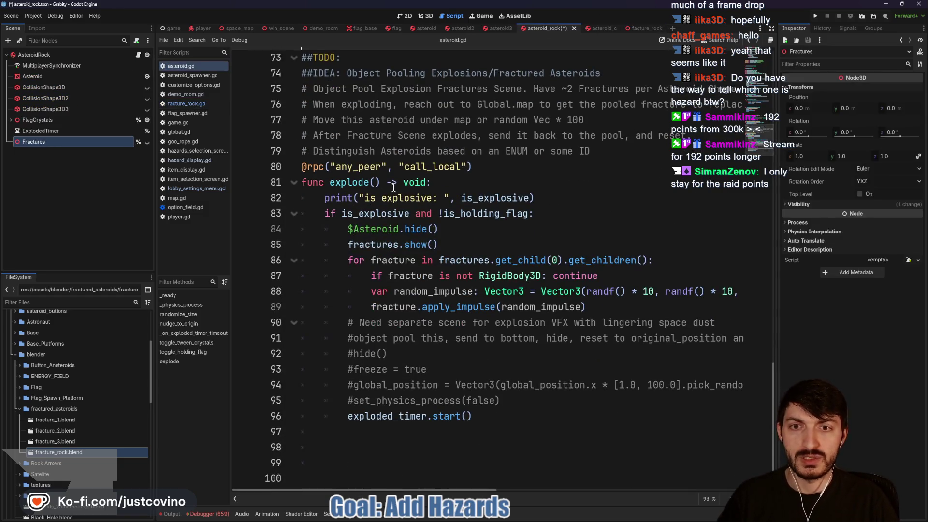
{"action": "left_click_drag", "start_coordinate": [333, 183], "coordinate": [428, 183]}
{"action": "left_click", "coordinate": [419, 213]}
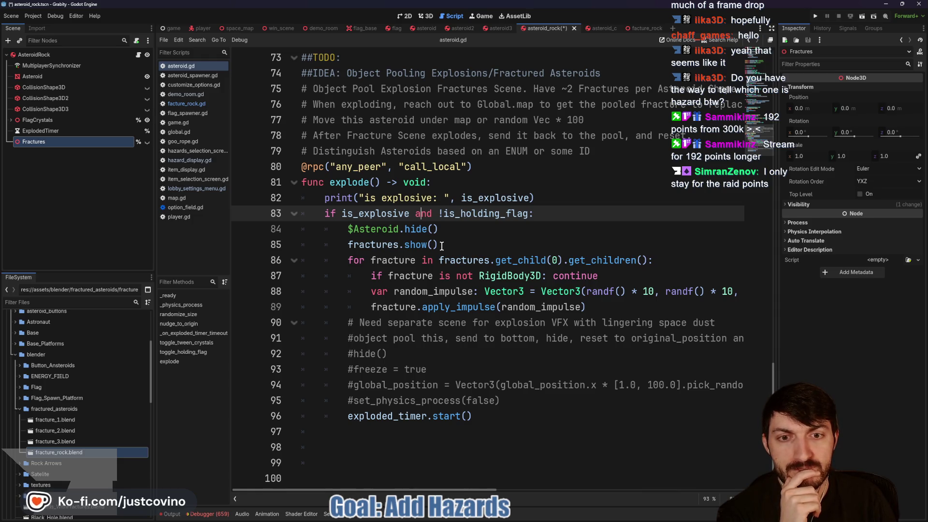
Step: Rename asteroid_parent to fracture_parent in facture_rock.gd and save
{"action": "left_click", "coordinate": [643, 28]}
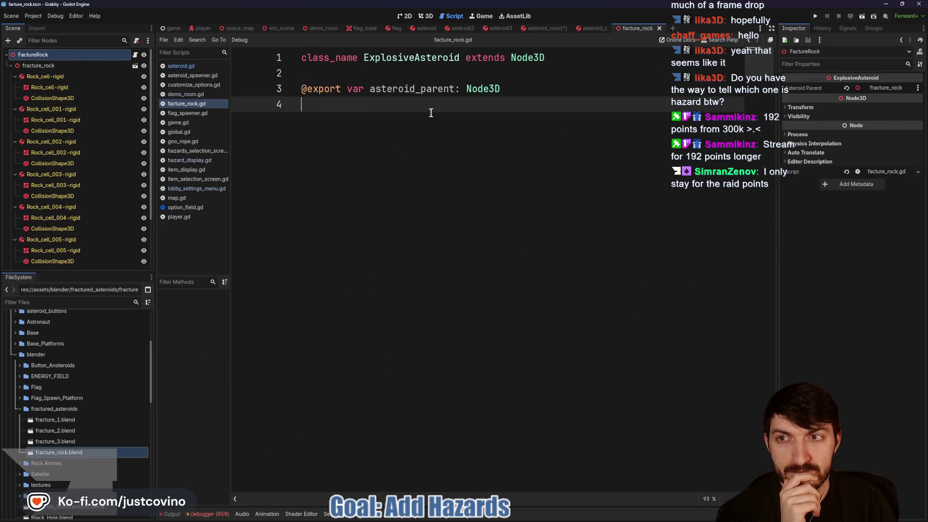
{"action": "left_click_drag", "start_coordinate": [415, 90], "coordinate": [370, 90]}
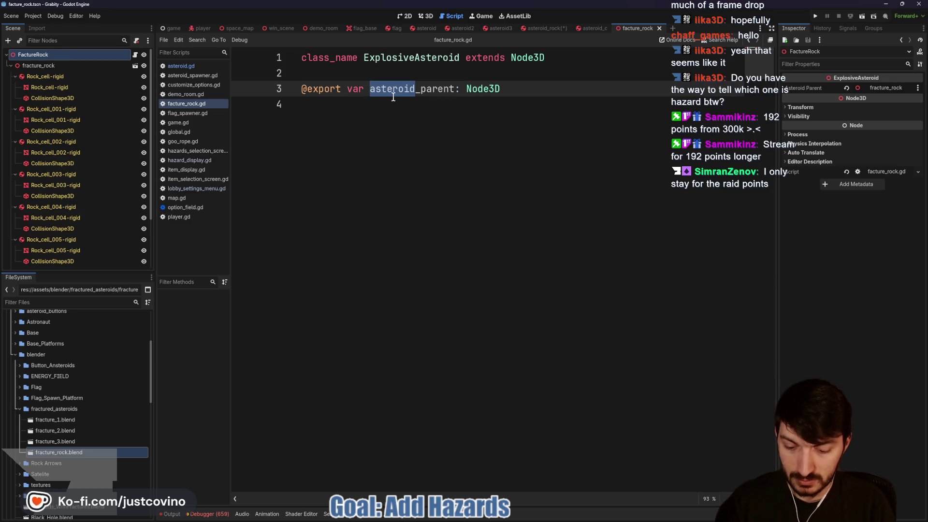
{"action": "type", "text": "fracture"}
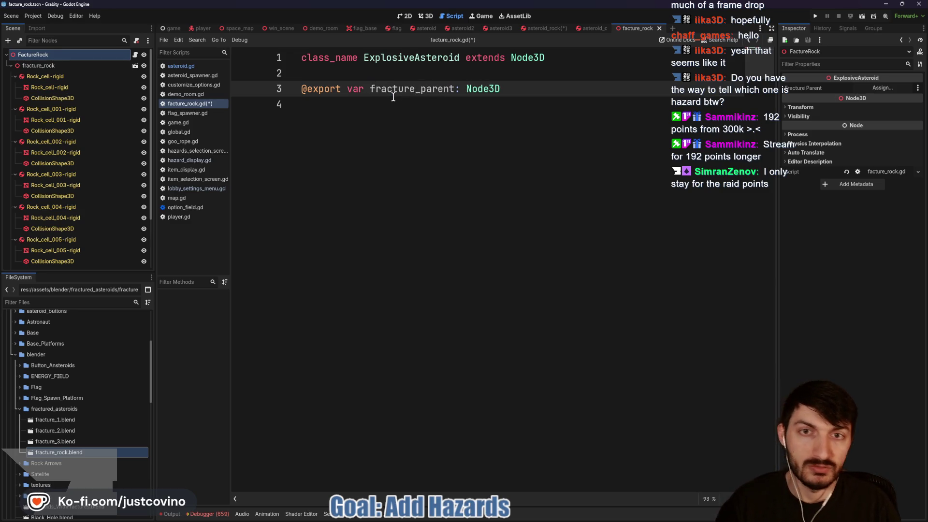
{"action": "left_click", "coordinate": [383, 123]}
{"action": "key", "text": "ctrl+s"}
Step: Reassign fracture_rock as the Fracture Parent in the Inspector
{"action": "left_click", "coordinate": [883, 87]}
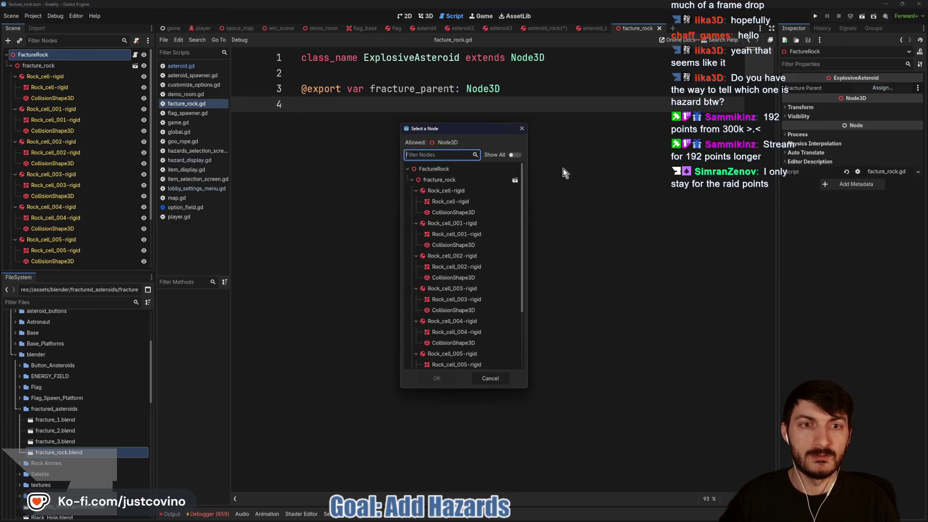
{"action": "left_click", "coordinate": [454, 179]}
{"action": "left_click", "coordinate": [438, 378]}
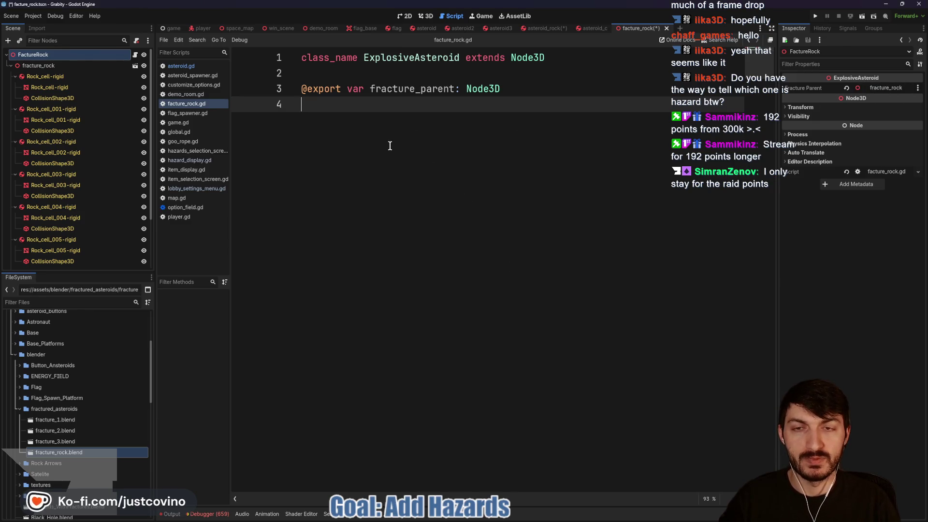
{"action": "key", "text": "Return"}
{"action": "key", "text": "Return"}
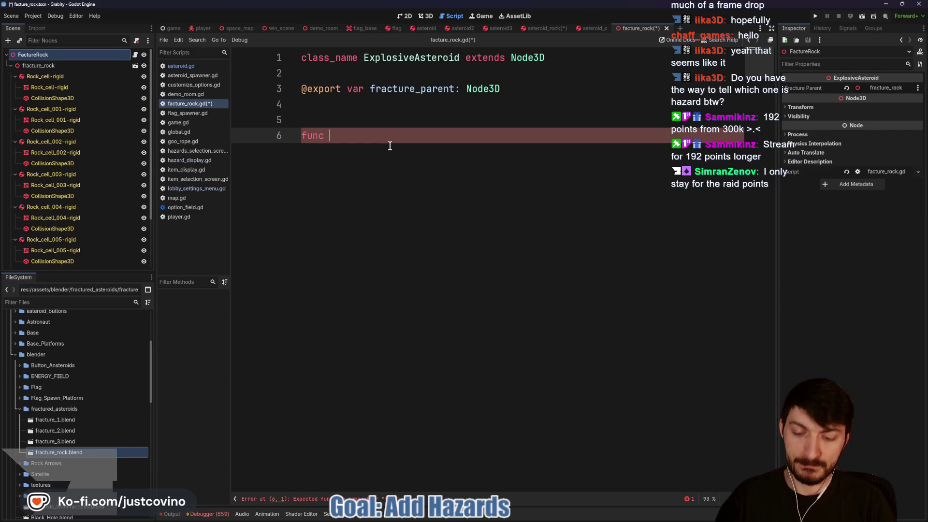
Step: Write func explode_asteroid() -> void: with a loop over fracture_parent.get_children()
{"action": "type", "text": "explode_asteroid()"}
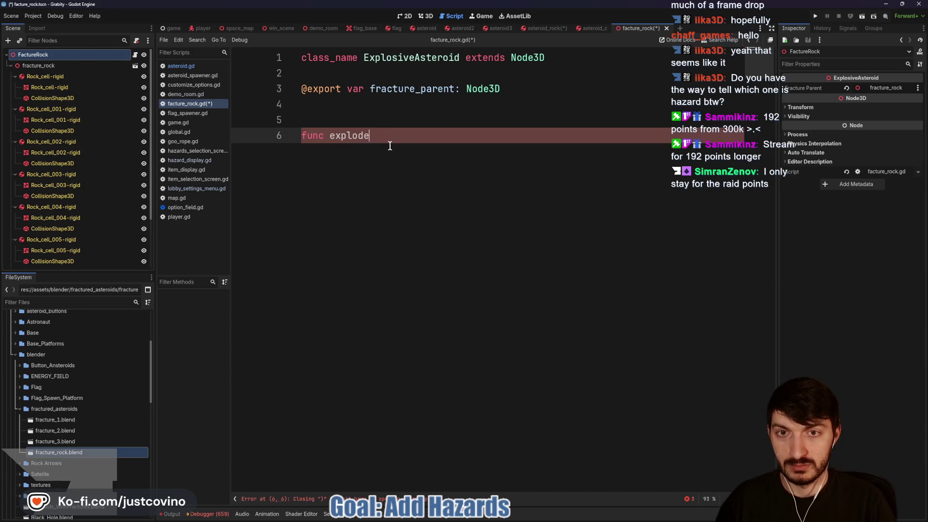
{"action": "type", "text": " -> void:"}
{"action": "key", "text": "Return"}
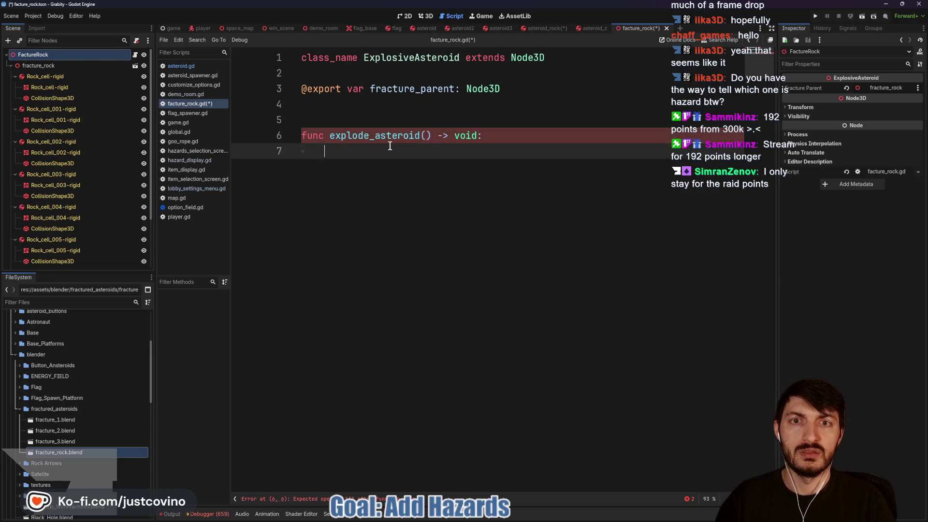
{"action": "type", "text": "for"}
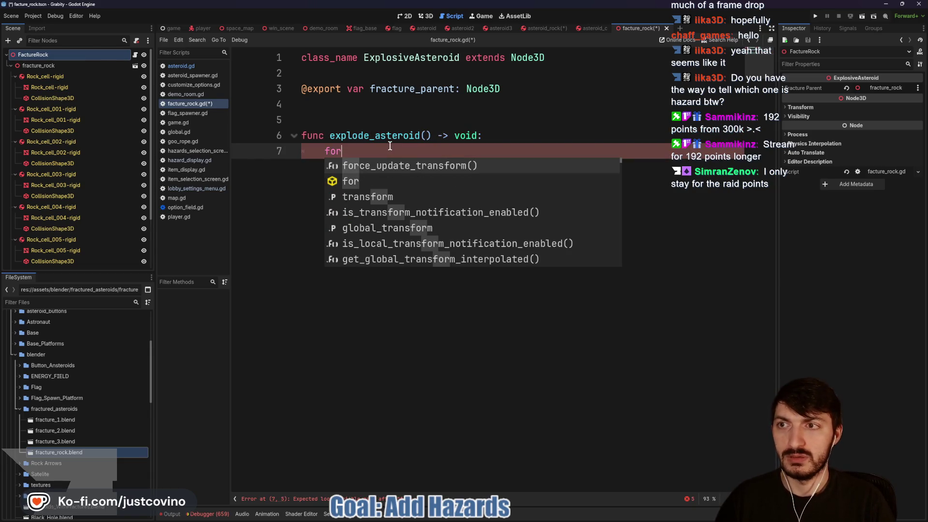
{"action": "type", "text": " fracture in f"}
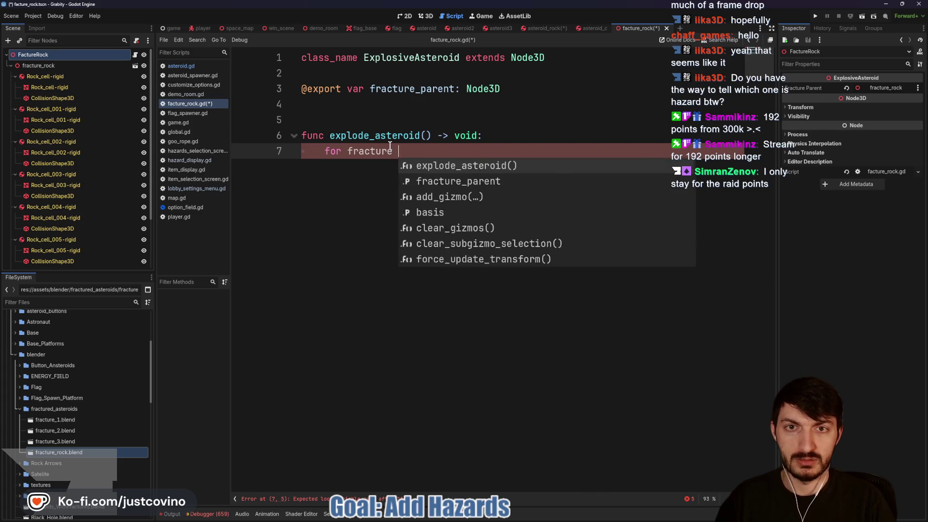
{"action": "type", "text": "rac"}
{"action": "key", "text": "Return"}
{"action": "type", "text": ".get_ch"}
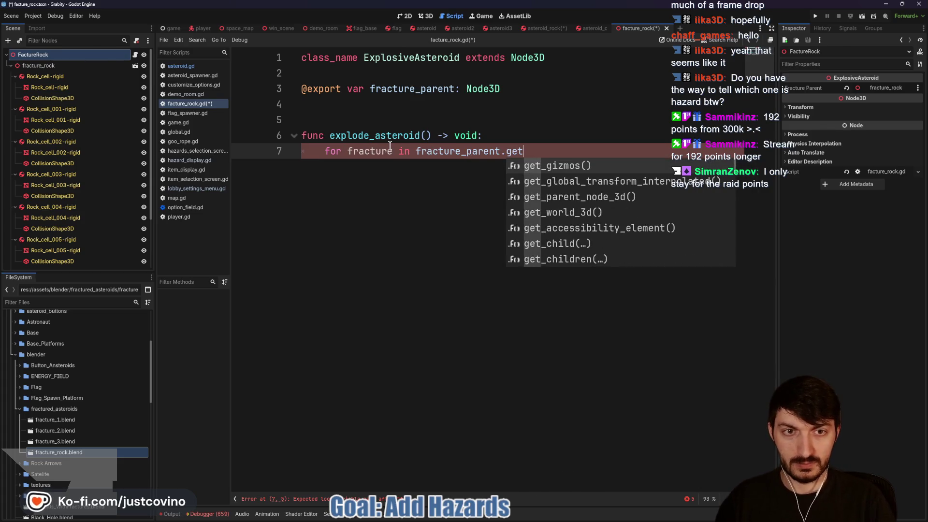
{"action": "type", "text": "ildre"}
{"action": "key", "text": "Return"}
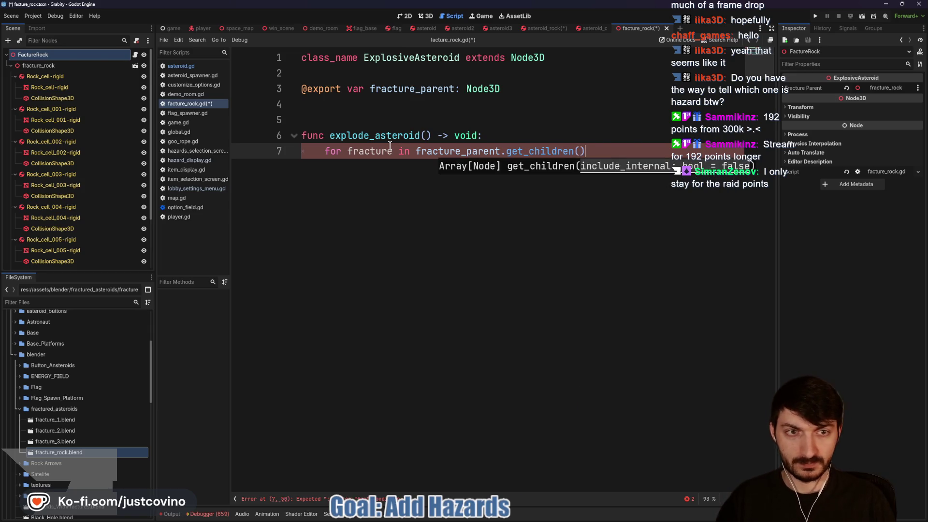
{"action": "key", "text": "Return"}
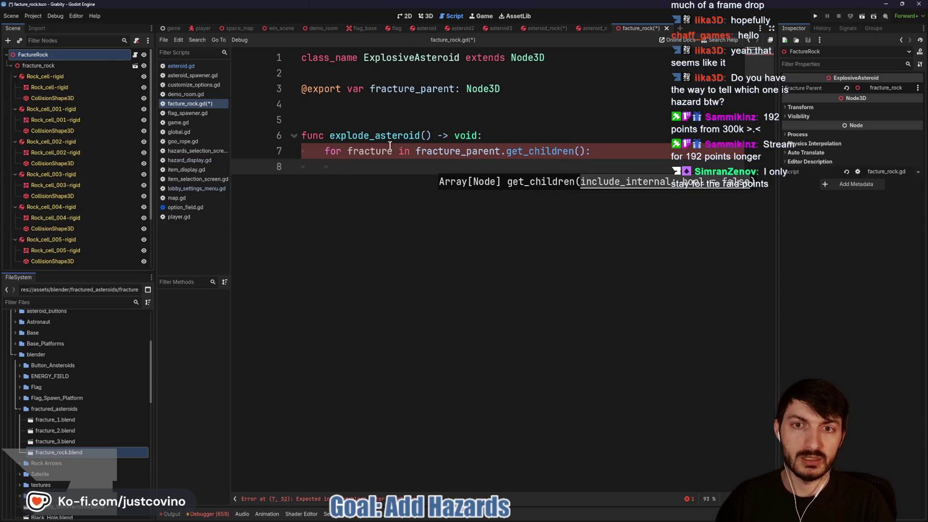
Step: Add 'if fracture is not RigidBody3D: continue' inside the loop
{"action": "type", "text": "if fracture is not "}
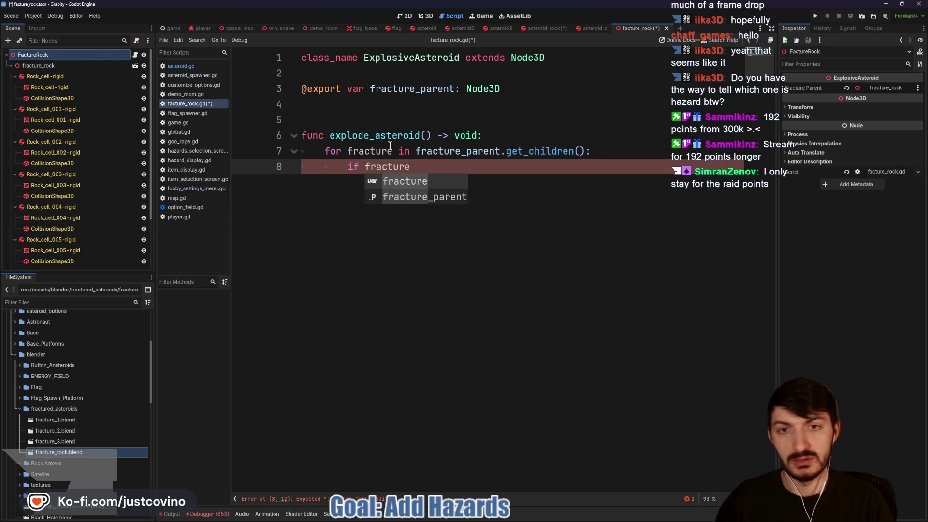
{"action": "type", "text": "RigidBody3D"}
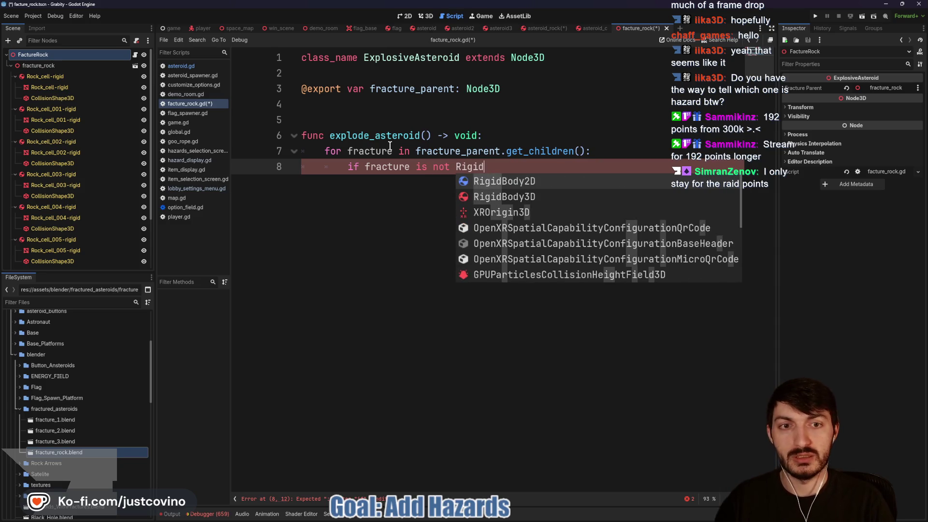
{"action": "key", "text": "Return"}
{"action": "type", "text": ": continue"}
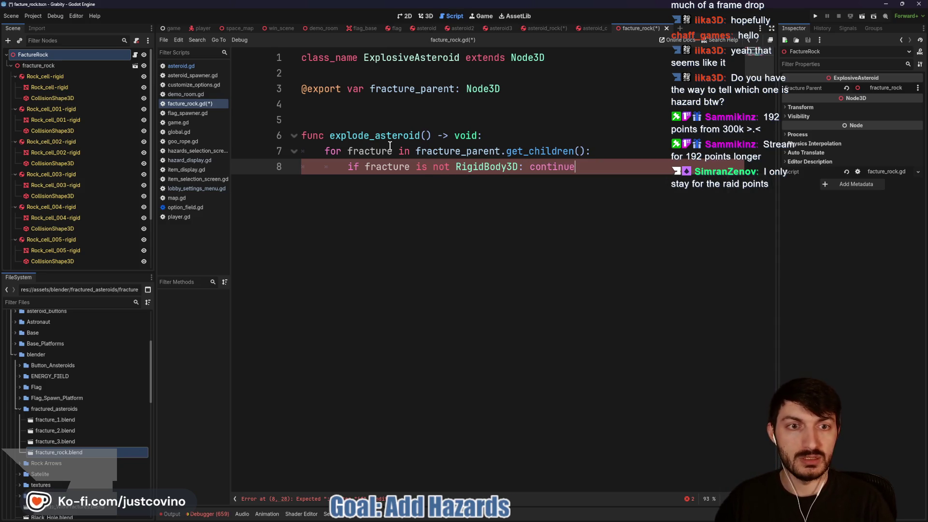
{"action": "key", "text": "Return"}
{"action": "key", "text": "Return"}
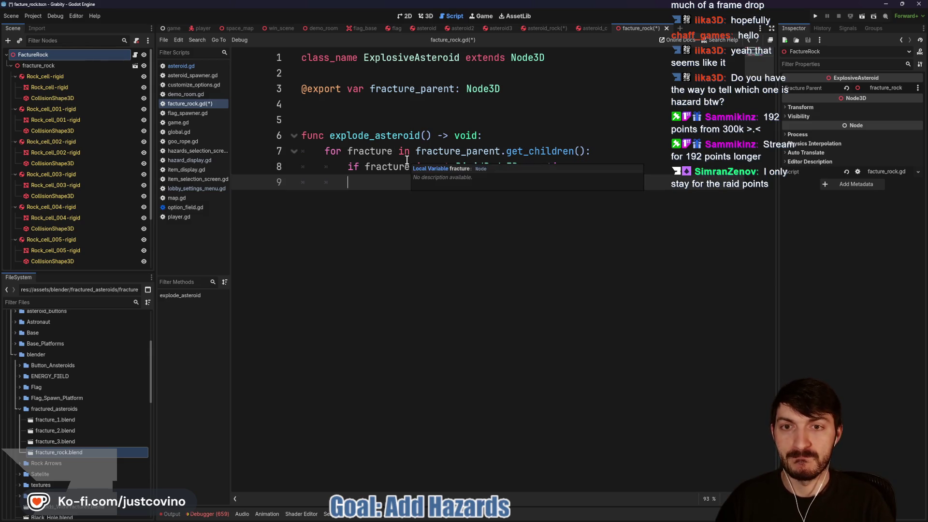
{"action": "left_click", "coordinate": [547, 28]}
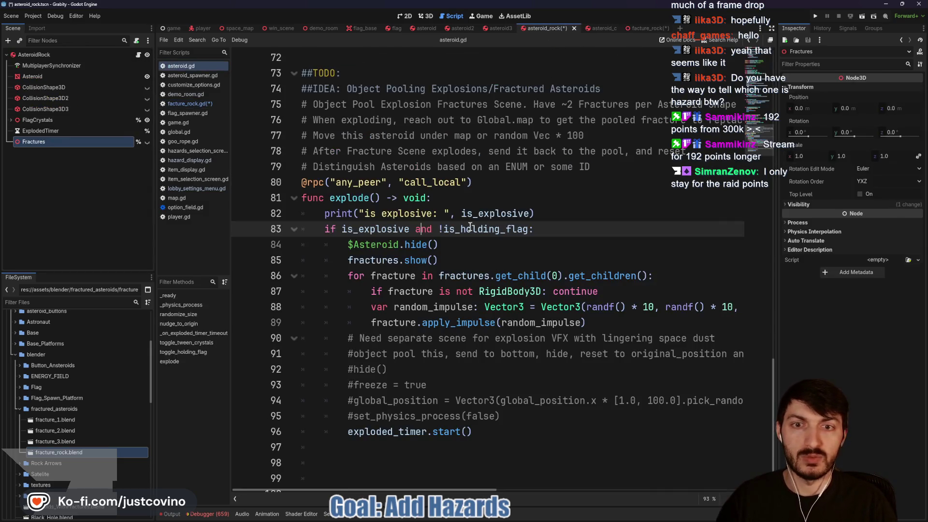
Step: Copy the random_impulse and apply_impulse lines from asteroid.gd into the loop, fix indentation, and save
{"action": "left_click_drag", "start_coordinate": [370, 291], "coordinate": [598, 305]}
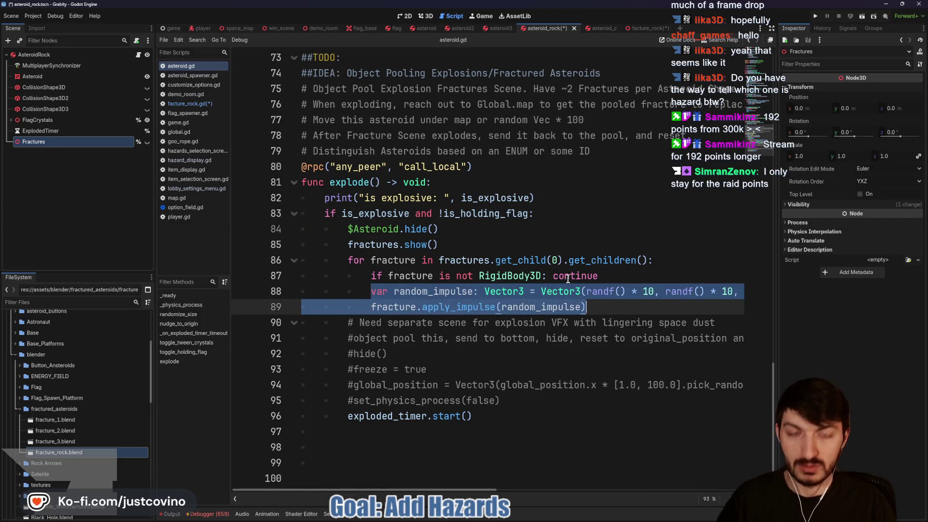
{"action": "left_click", "coordinate": [638, 28]}
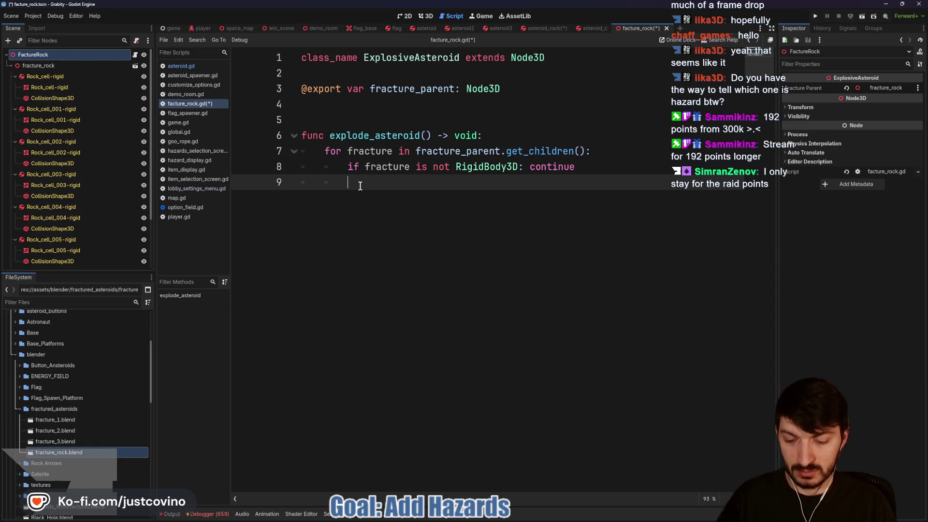
{"action": "key", "text": "ctrl+v"}
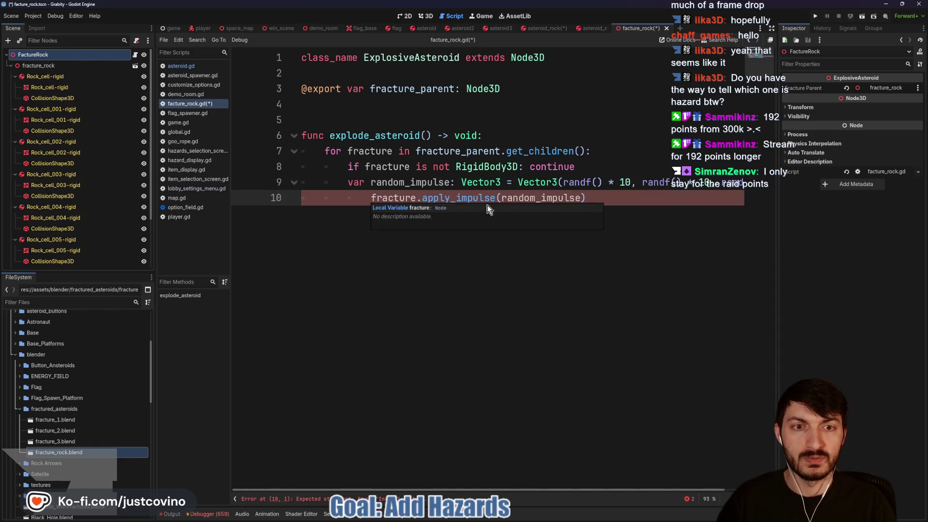
{"action": "left_click", "coordinate": [369, 197]}
{"action": "key", "text": "BackSpace"}
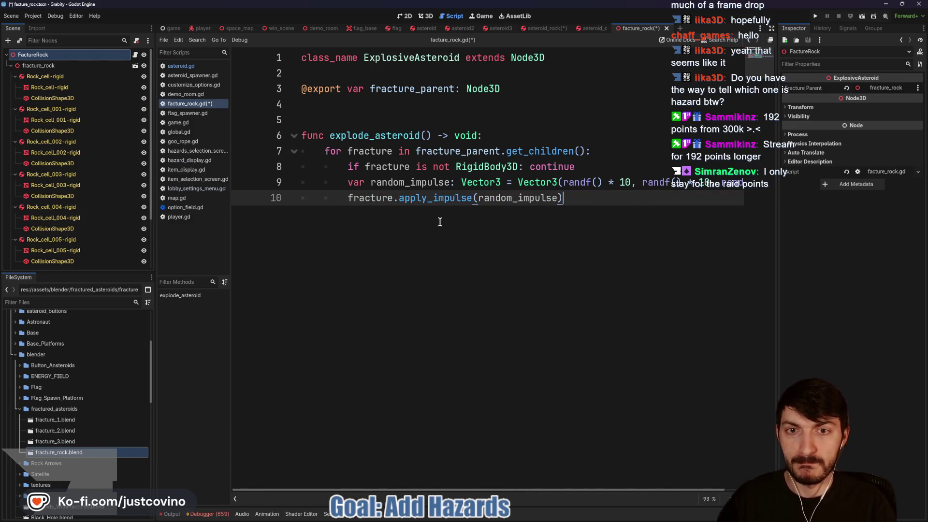
{"action": "key", "text": "ctrl+s"}
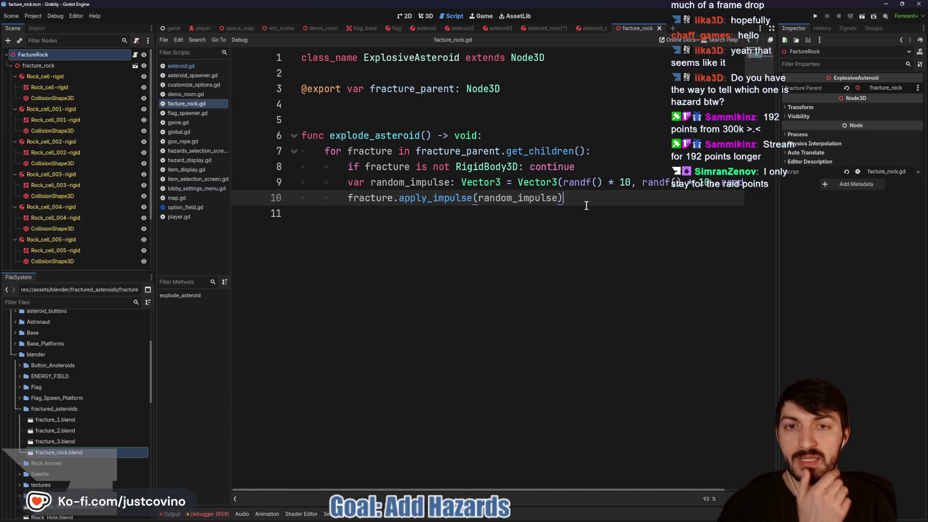
{"action": "left_click", "coordinate": [366, 121]}
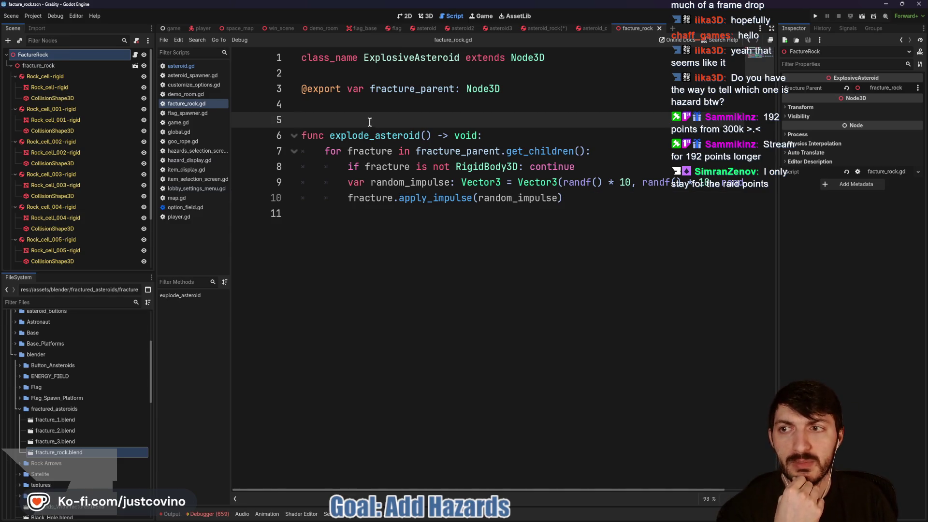
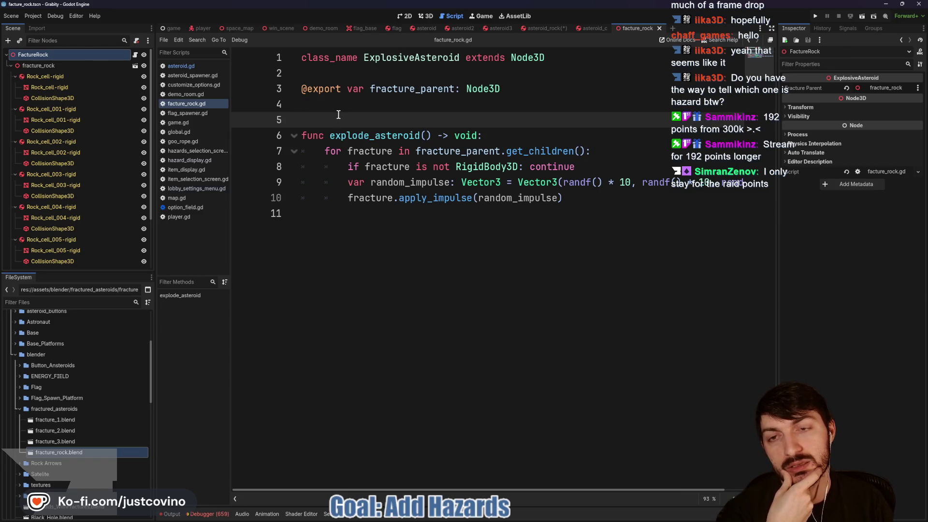
{"action": "key", "text": "Return"}
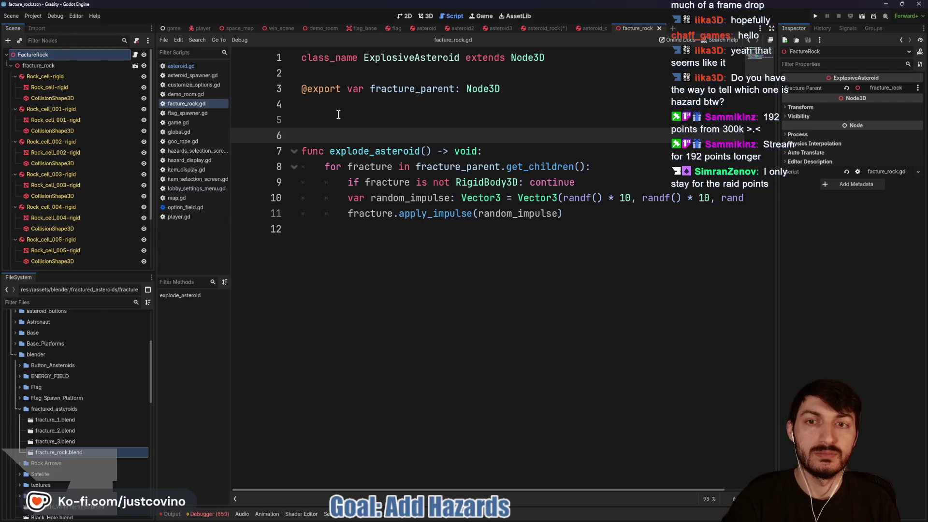
{"action": "type", "text": "@rpc("}
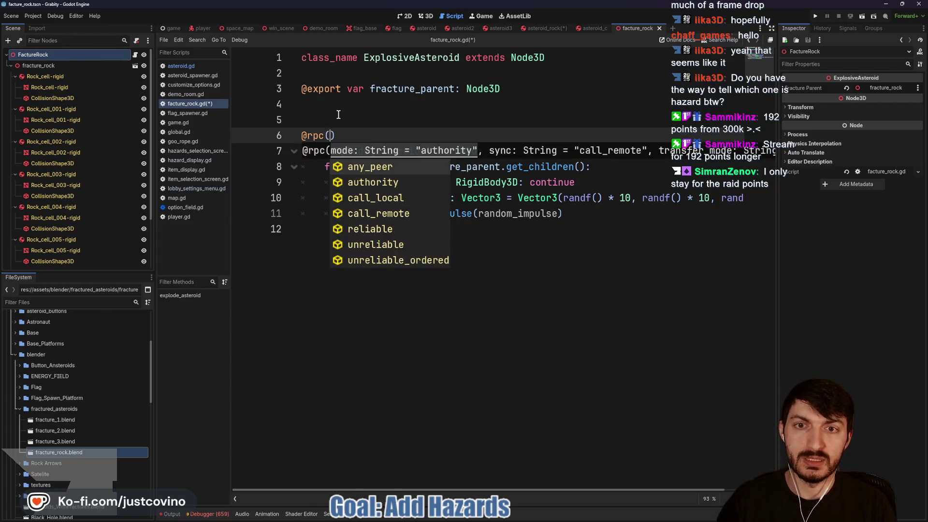
{"action": "key", "text": "Return"}
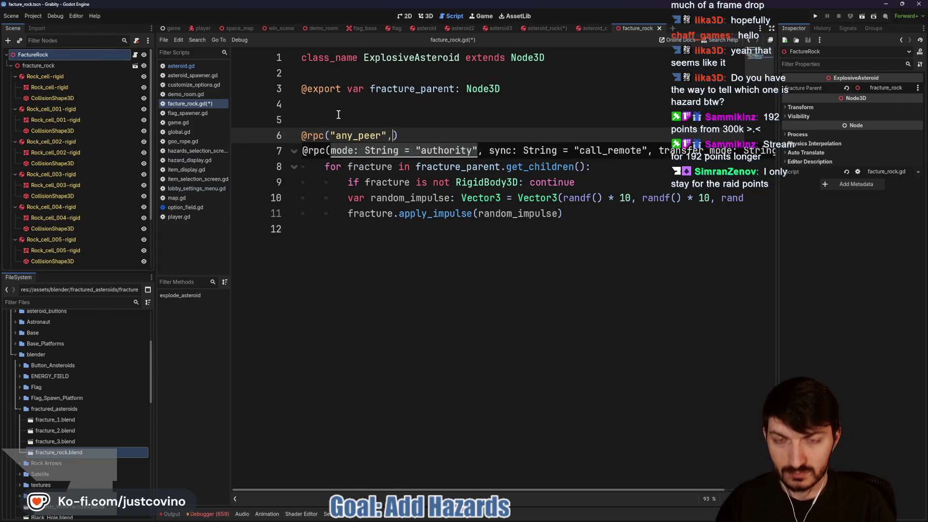
{"action": "key", "text": "Down"}
{"action": "key", "text": "Down"}
{"action": "key", "text": "Return"}
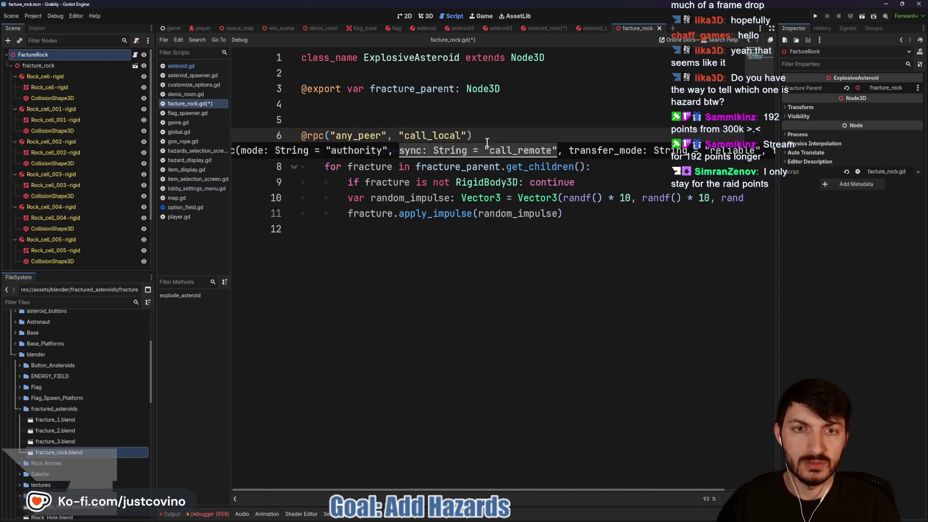
{"action": "key", "text": "ctrl+s"}
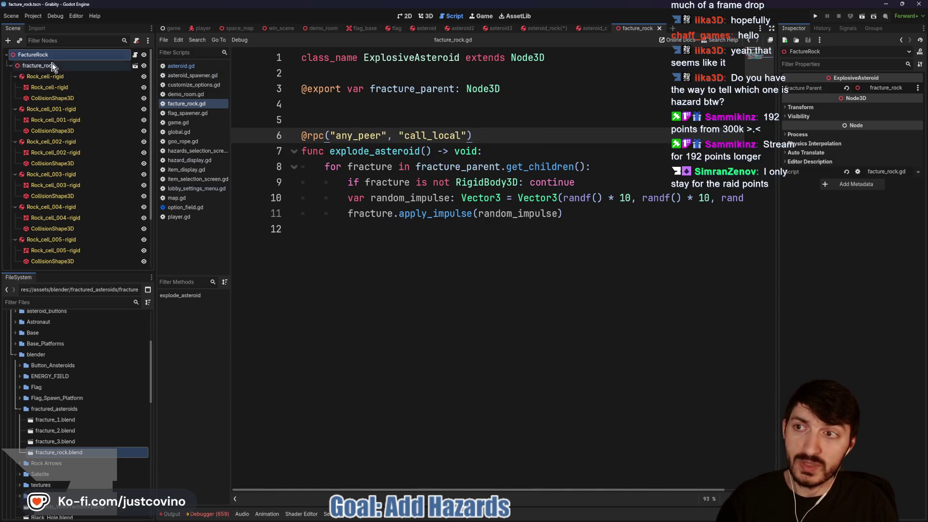
Step: Add a MultiplayerSynchronizer node under the FractureRock root and rename it FractureSynchronizer
{"action": "left_click", "coordinate": [11, 66]}
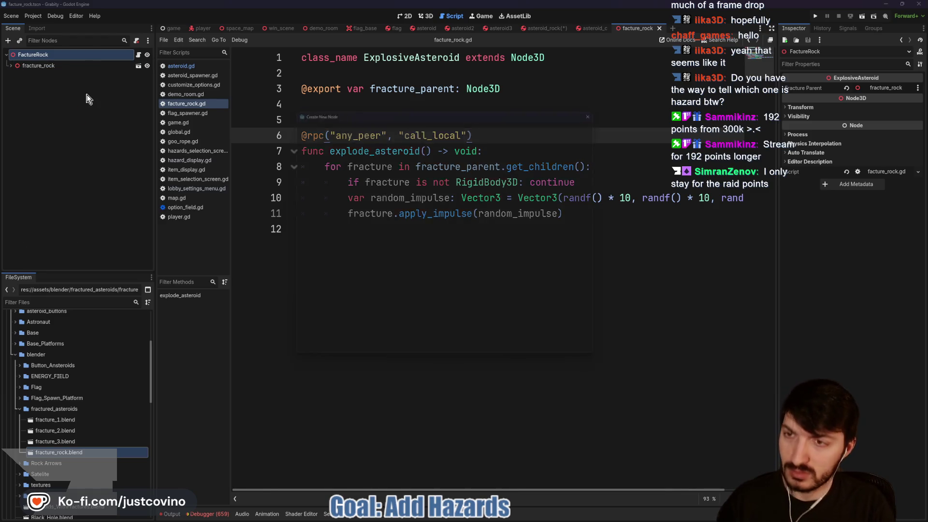
{"action": "key", "text": "ctrl+a"}
{"action": "type", "text": "multiplayers"}
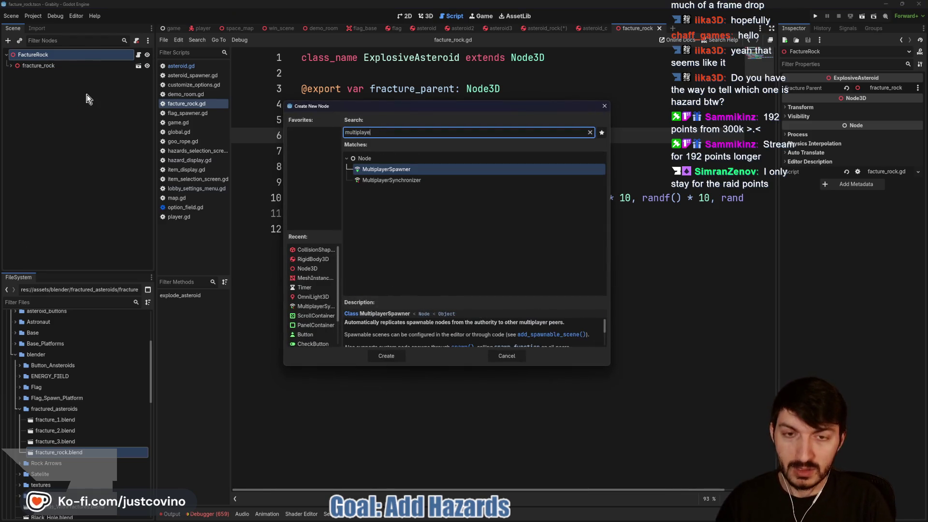
{"action": "left_click", "coordinate": [402, 179]}
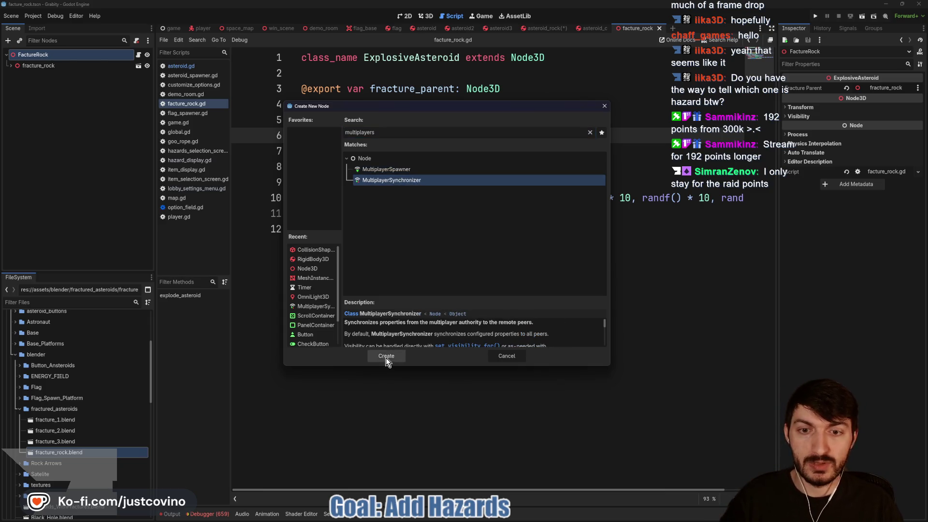
{"action": "left_click", "coordinate": [386, 356]}
{"action": "double_click", "coordinate": [80, 77]}
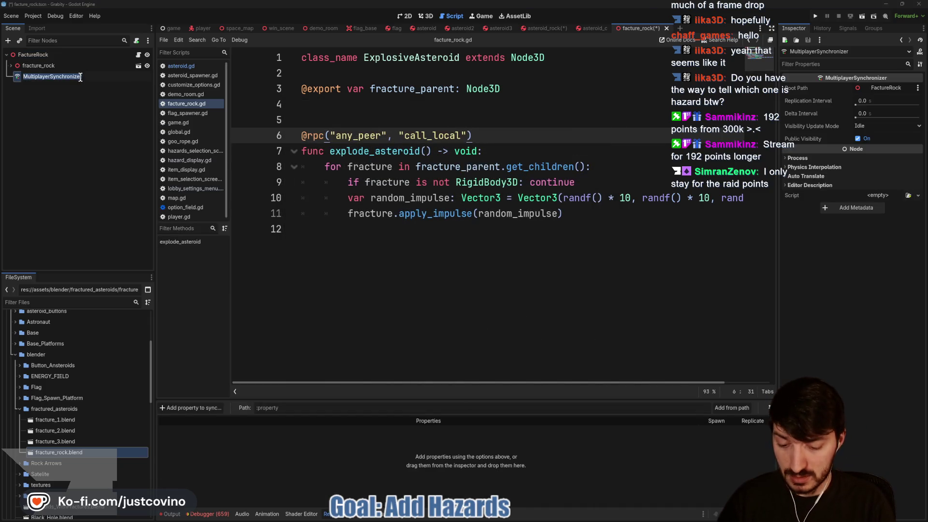
{"action": "type", "text": "FractureSynchro"}
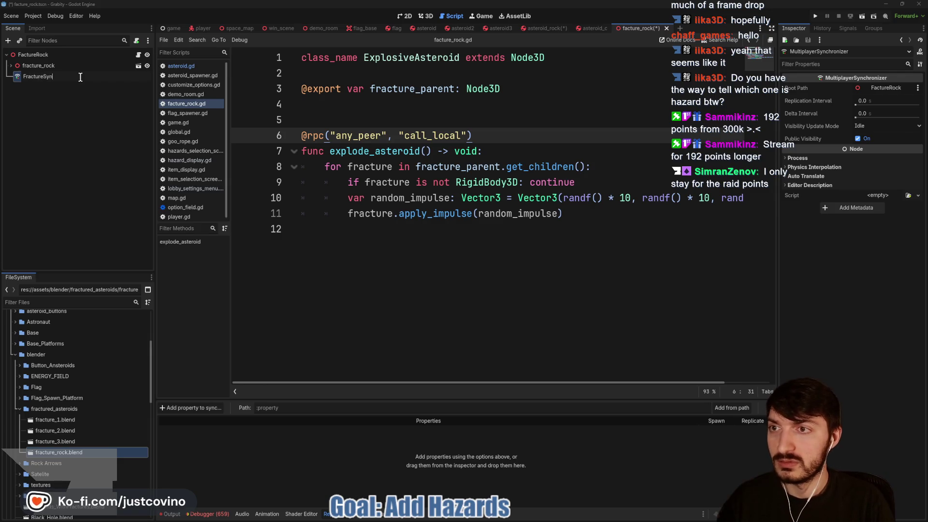
{"action": "key", "text": "Return"}
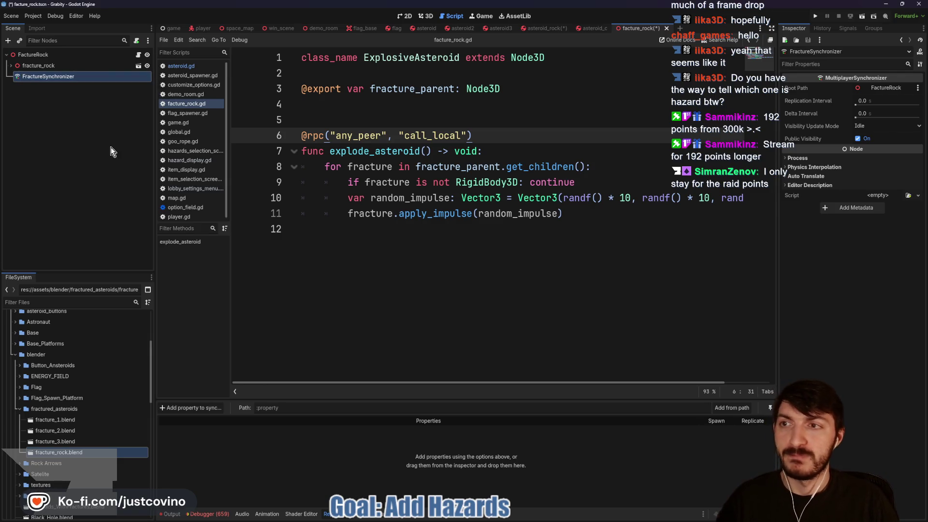
Step: Sync Rock_cell-rigid's position in the FractureSynchronizer replication list
{"action": "left_click", "coordinate": [196, 408]}
{"action": "left_click", "coordinate": [439, 179]}
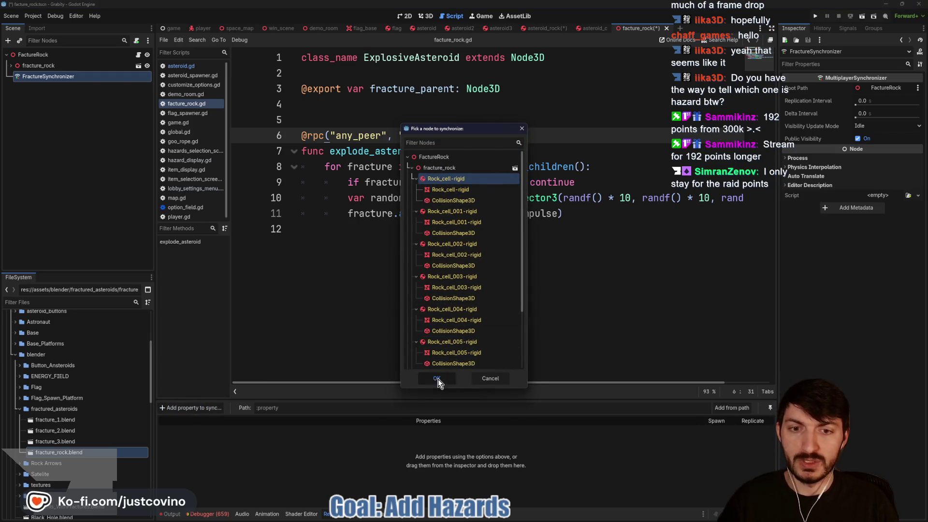
{"action": "left_click", "coordinate": [437, 379]}
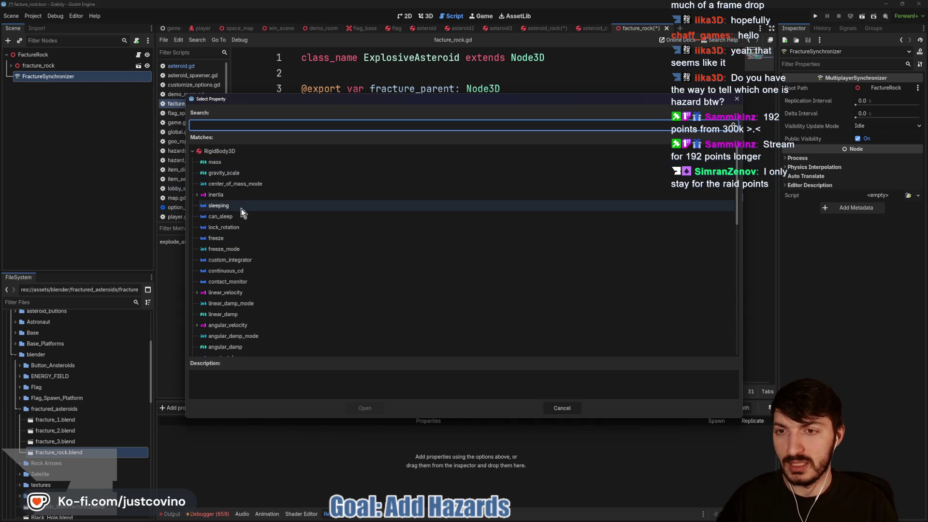
{"action": "type", "text": "postiio"}
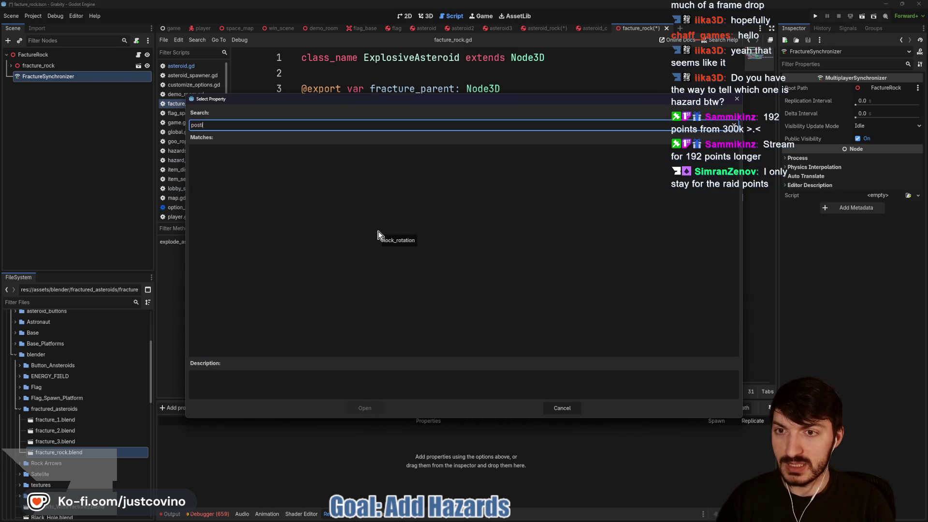
{"action": "key", "text": "BackSpace"}
{"action": "key", "text": "BackSpace"}
{"action": "key", "text": "BackSpace"}
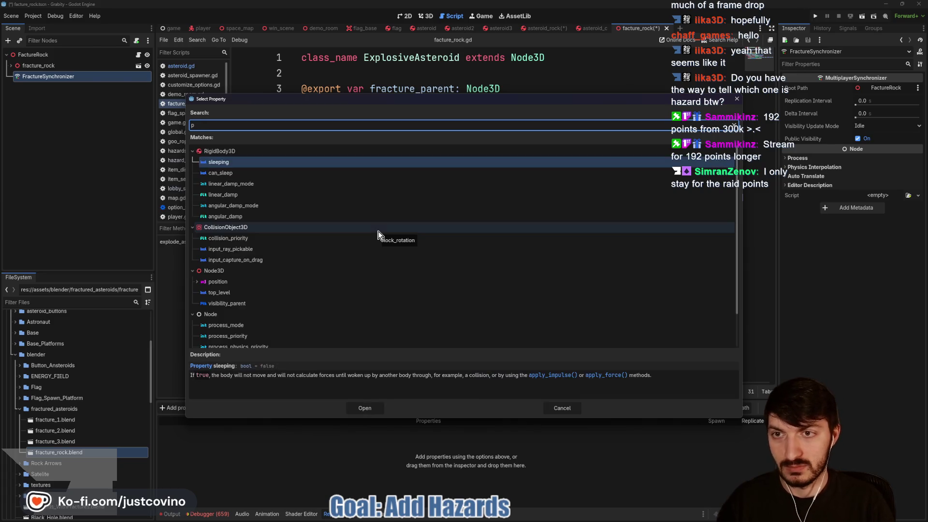
{"action": "type", "text": "osi"}
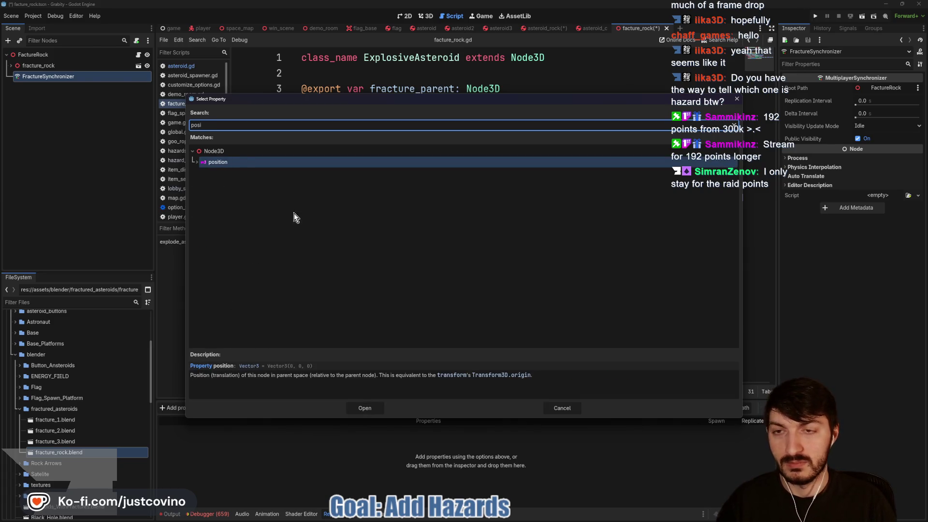
{"action": "left_click", "coordinate": [365, 408]}
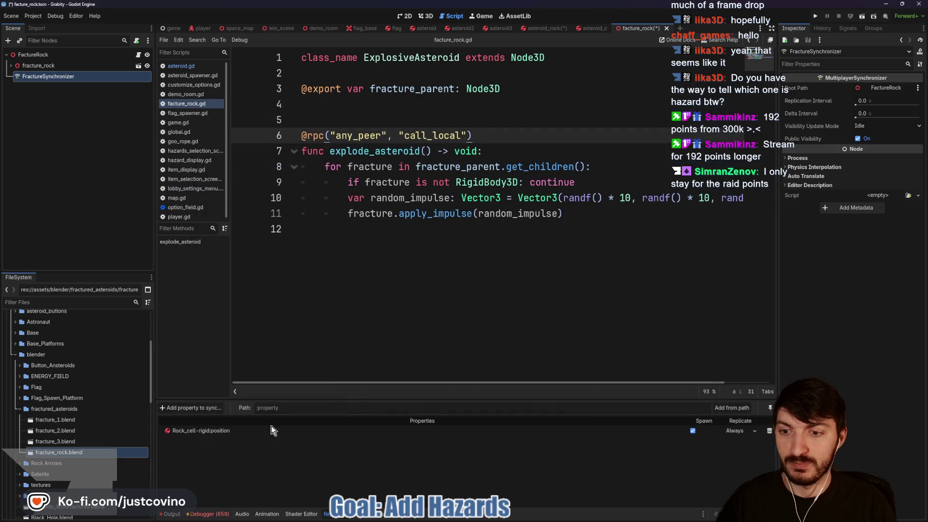
Step: Also sync Rock_cell-rigid's rotation, not lock_rotation
{"action": "left_click", "coordinate": [185, 409]}
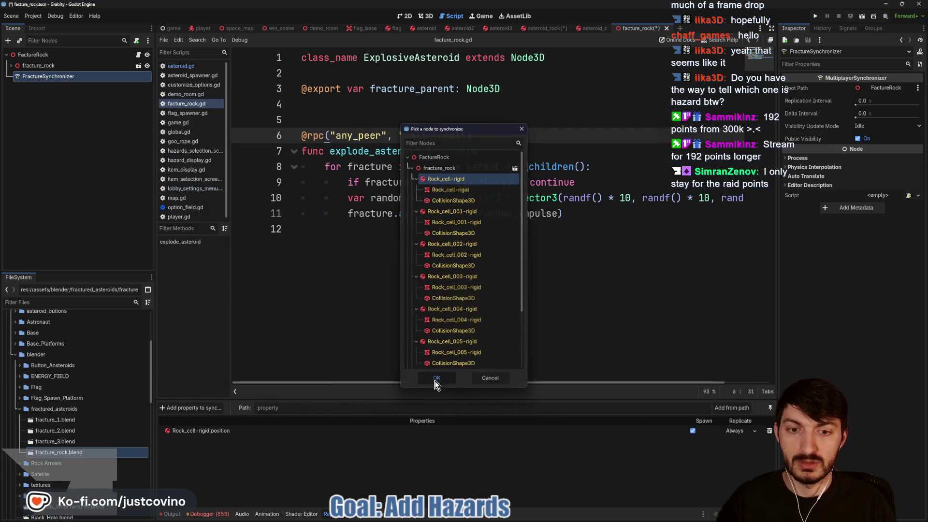
{"action": "left_click", "coordinate": [437, 382]}
{"action": "type", "text": "rotation"}
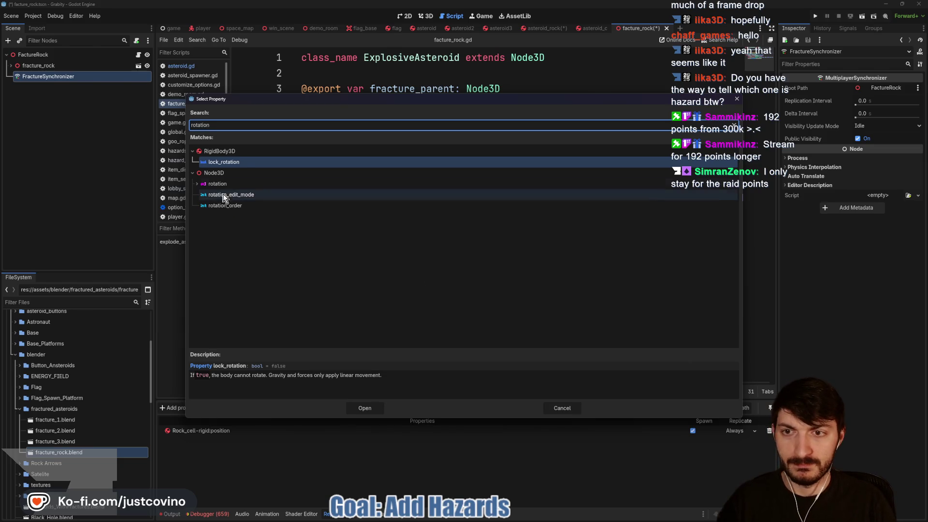
{"action": "left_click", "coordinate": [227, 183]}
{"action": "left_click", "coordinate": [364, 408]}
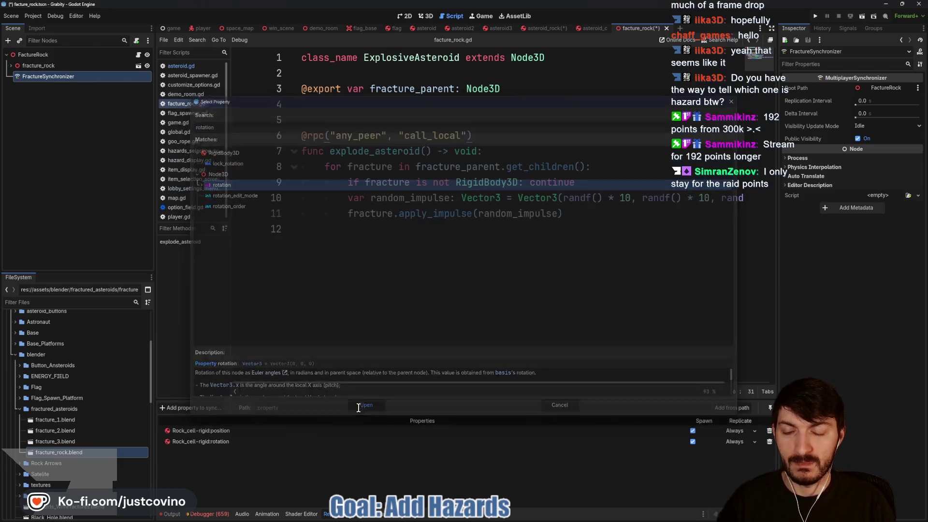
Step: Add the FactureRock root node's scale to the synced properties
{"action": "left_click", "coordinate": [199, 408]}
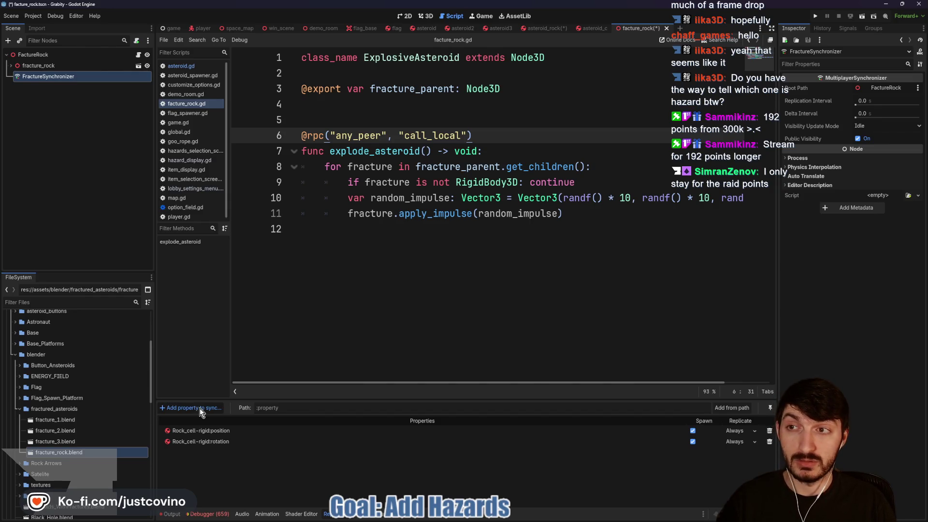
{"action": "left_click", "coordinate": [438, 157]}
{"action": "left_click", "coordinate": [435, 378]}
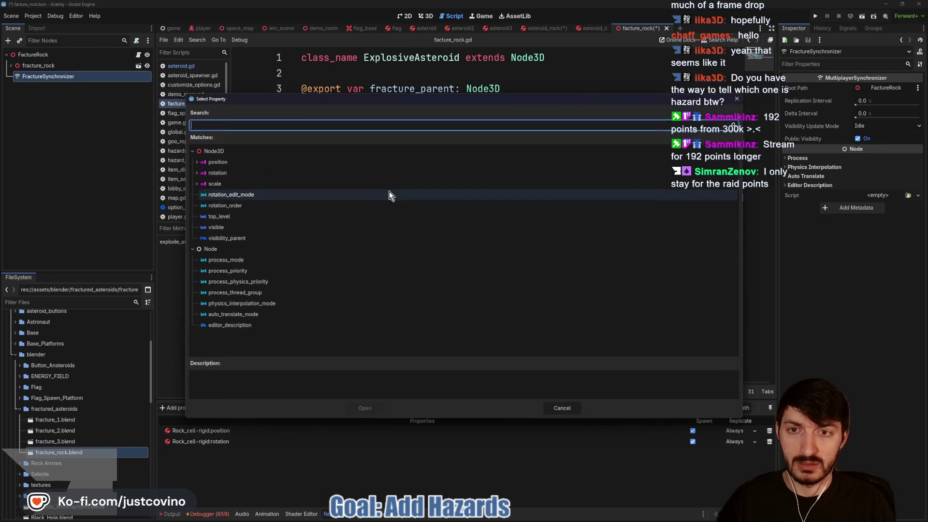
{"action": "type", "text": "scale"}
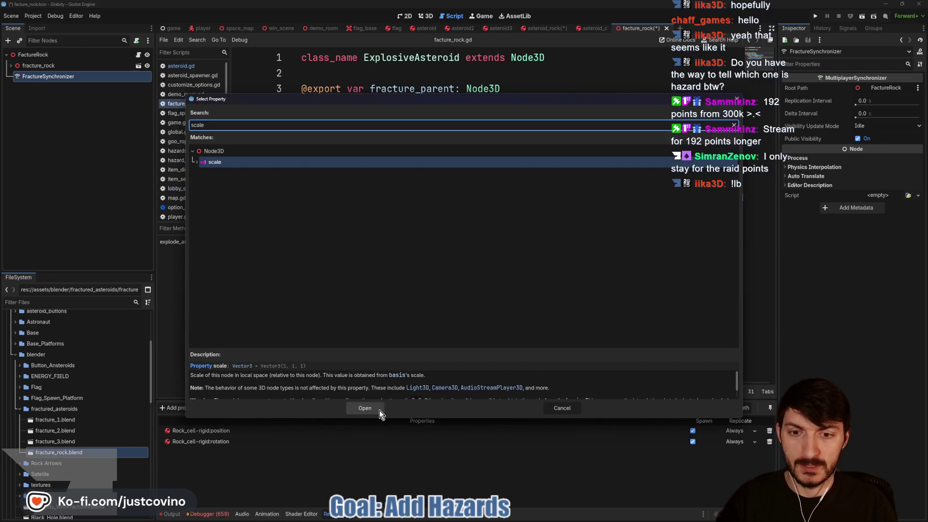
{"action": "left_click", "coordinate": [366, 408]}
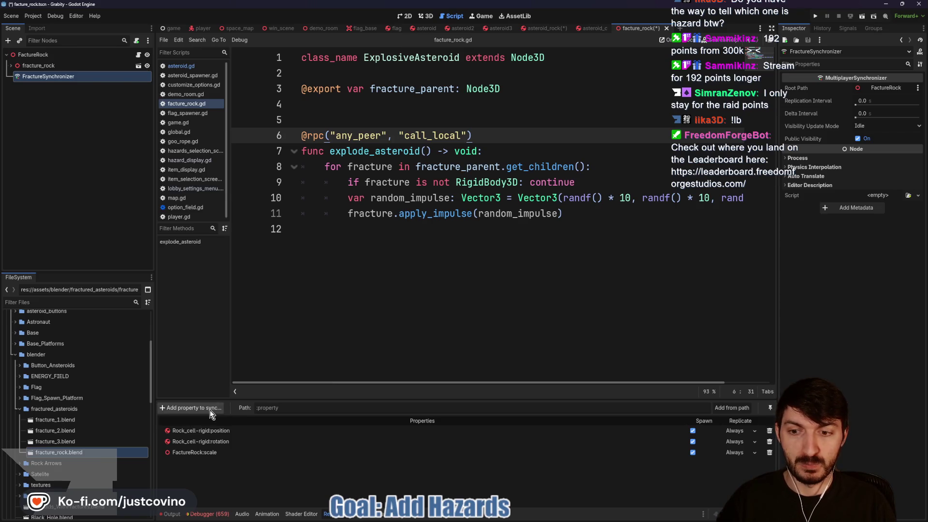
Step: Sync Rock_cell_001-rigid's position and rotation
{"action": "left_click", "coordinate": [210, 410]}
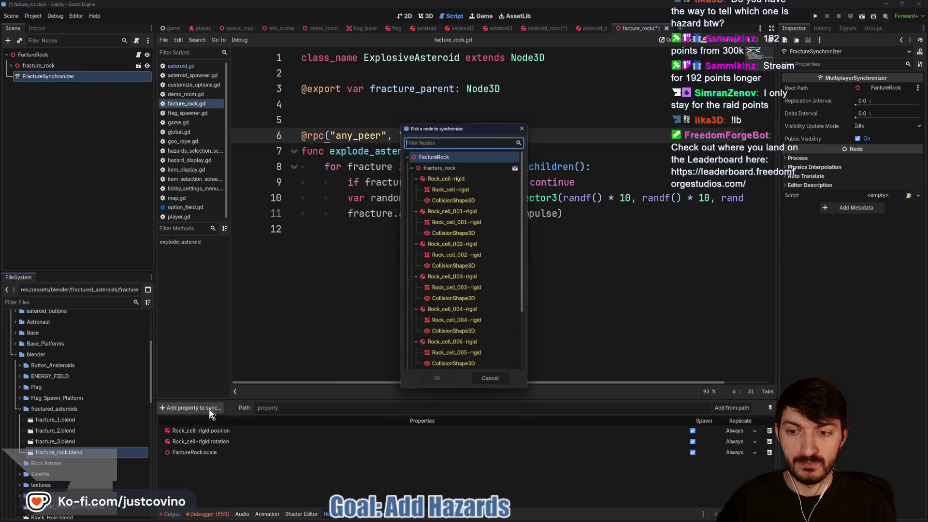
{"action": "left_click", "coordinate": [442, 212]}
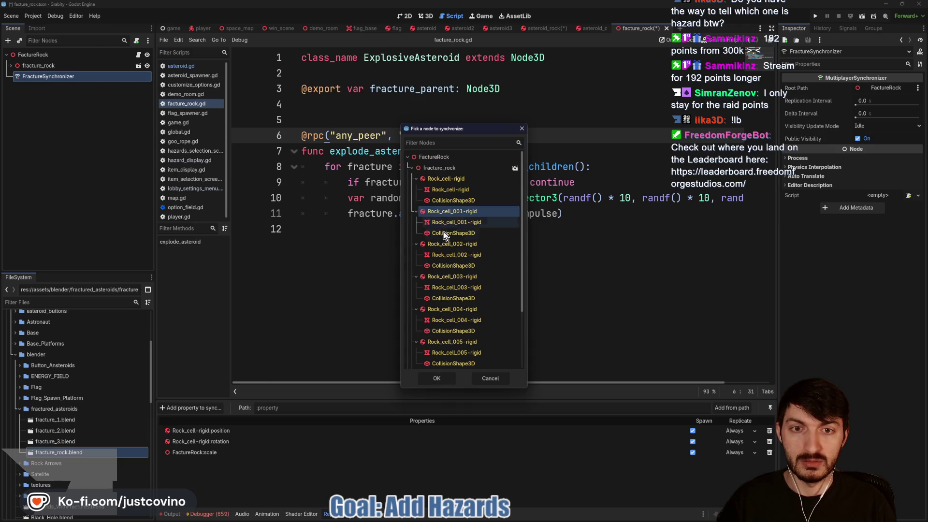
{"action": "left_click", "coordinate": [437, 379]}
{"action": "type", "text": "position"}
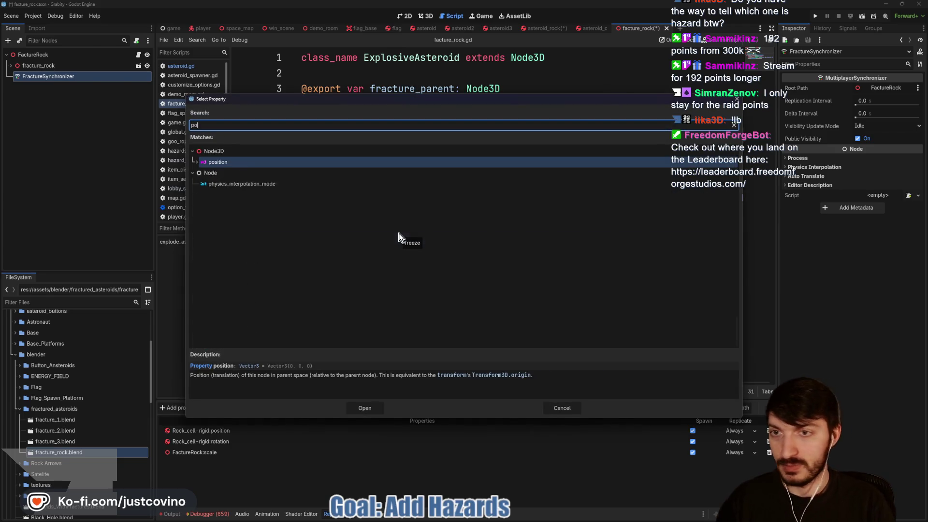
{"action": "key", "text": "Return"}
{"action": "left_click", "coordinate": [193, 407]}
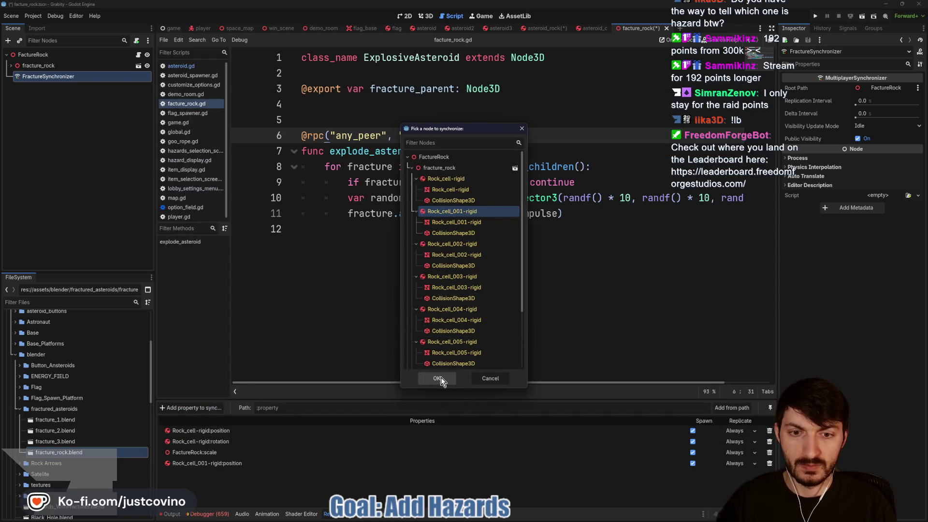
{"action": "left_click", "coordinate": [441, 377]}
{"action": "type", "text": "rotation"}
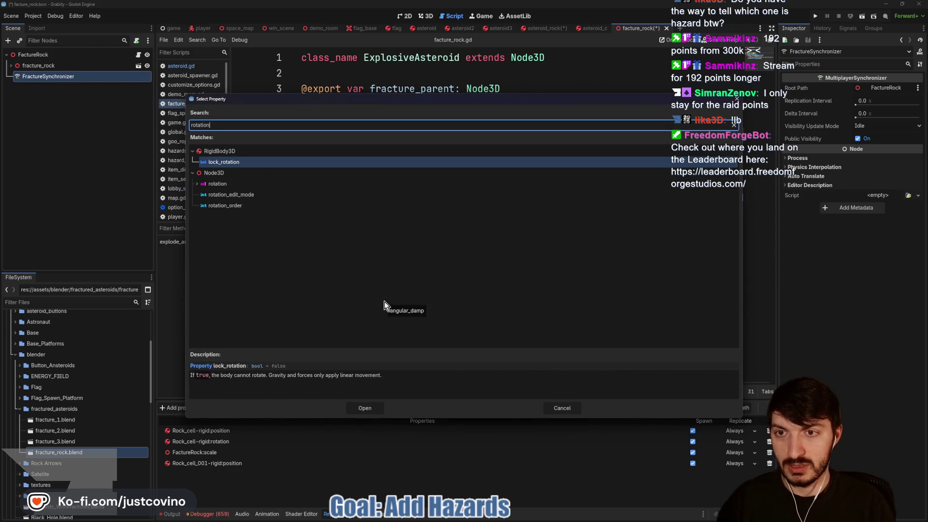
{"action": "left_click", "coordinate": [300, 183]}
{"action": "left_click", "coordinate": [361, 409]}
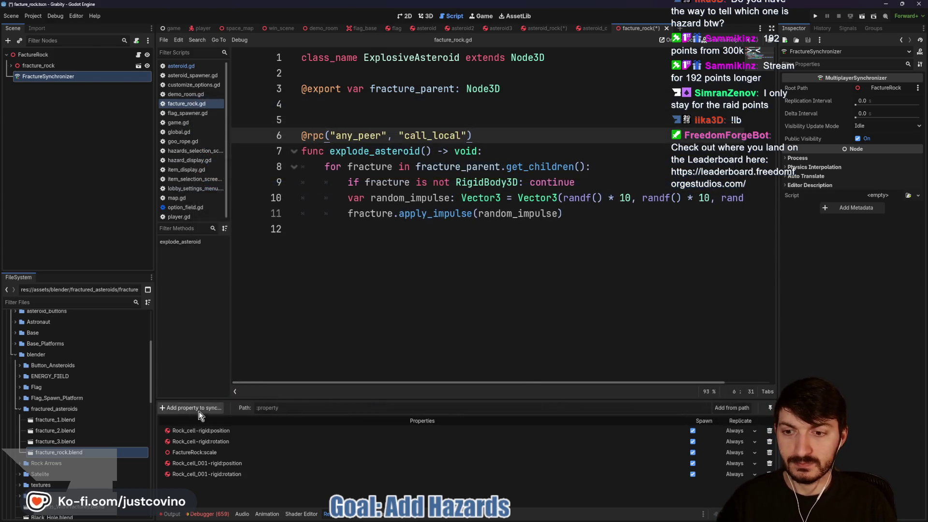
Step: Sync Rock_cell_002-rigid's position and rotation
{"action": "left_click", "coordinate": [190, 408]}
{"action": "left_click", "coordinate": [452, 246]}
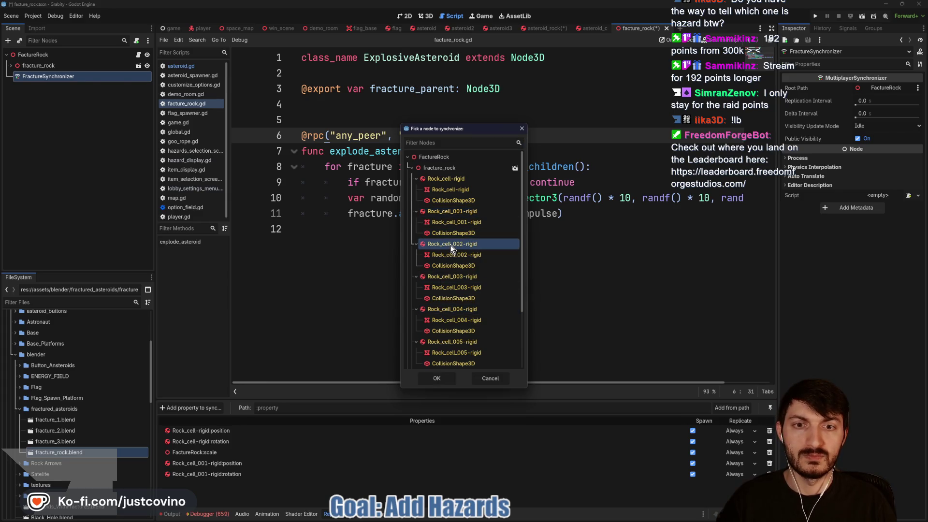
{"action": "left_click", "coordinate": [447, 380]}
{"action": "type", "text": "position"}
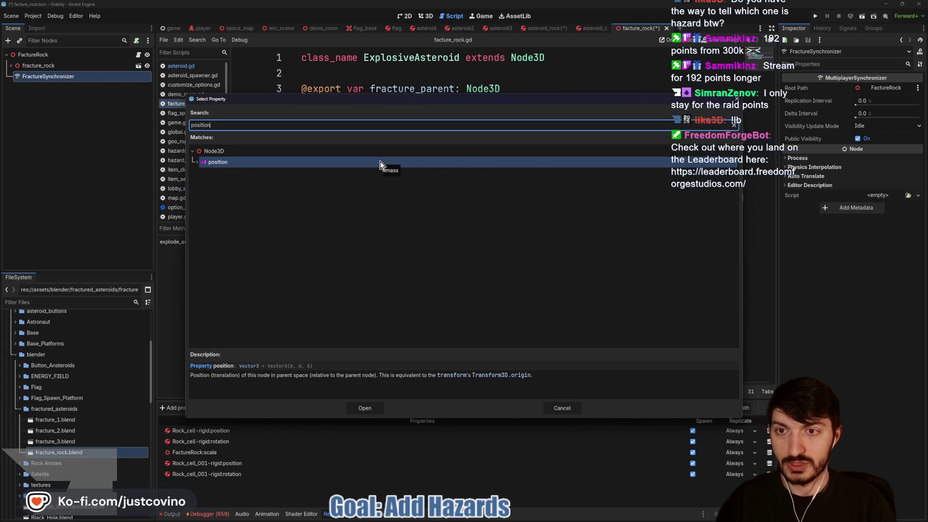
{"action": "double_click", "coordinate": [380, 162]}
{"action": "left_click", "coordinate": [218, 409]}
{"action": "left_click", "coordinate": [449, 248]}
{"action": "left_click", "coordinate": [436, 380]}
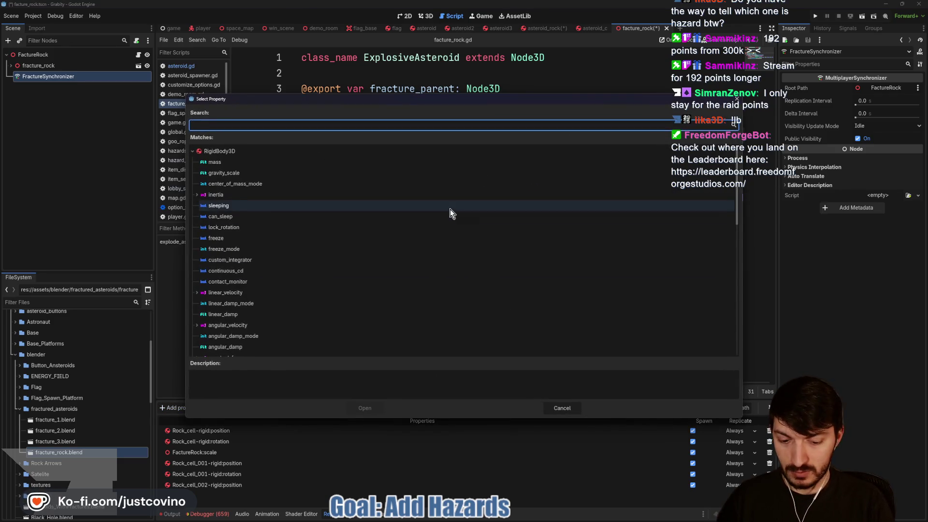
{"action": "type", "text": "rotation"}
{"action": "left_click", "coordinate": [268, 184]}
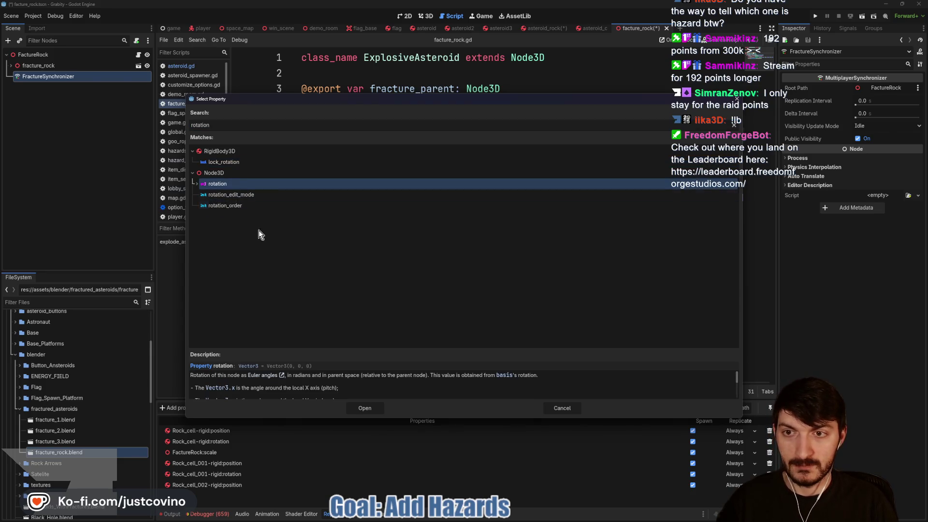
{"action": "left_click", "coordinate": [353, 409]}
Step: Sync Rock_cell_003-rigid's position and rotation
{"action": "left_click", "coordinate": [205, 409]}
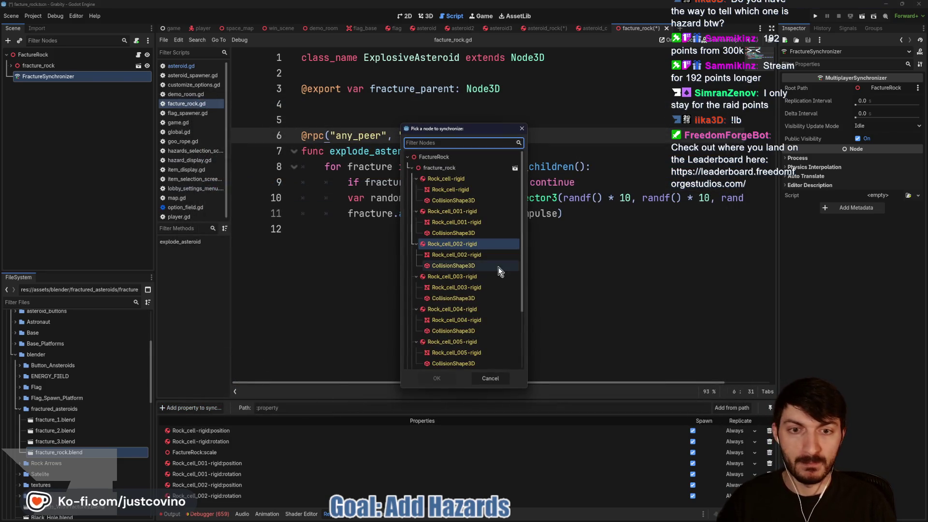
{"action": "left_click", "coordinate": [467, 277]}
{"action": "left_click", "coordinate": [437, 377]}
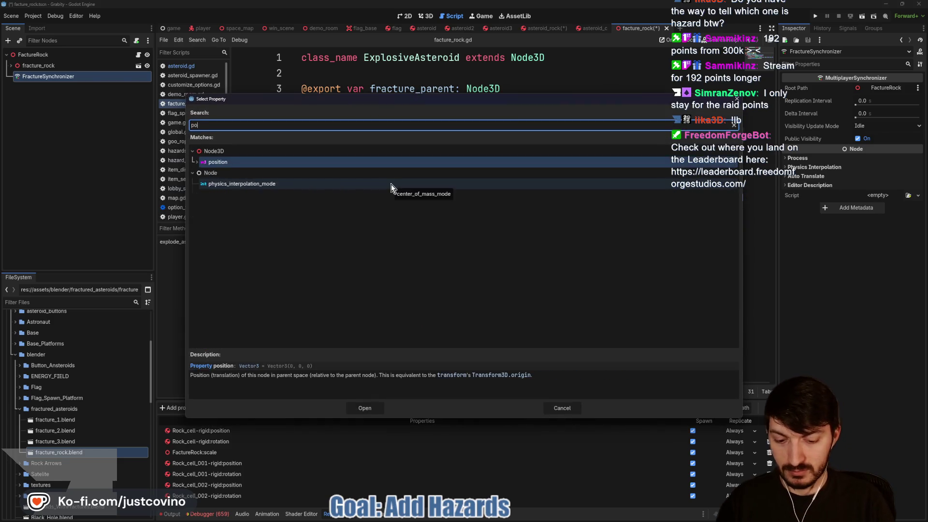
{"action": "type", "text": "position"}
{"action": "key", "text": "Return"}
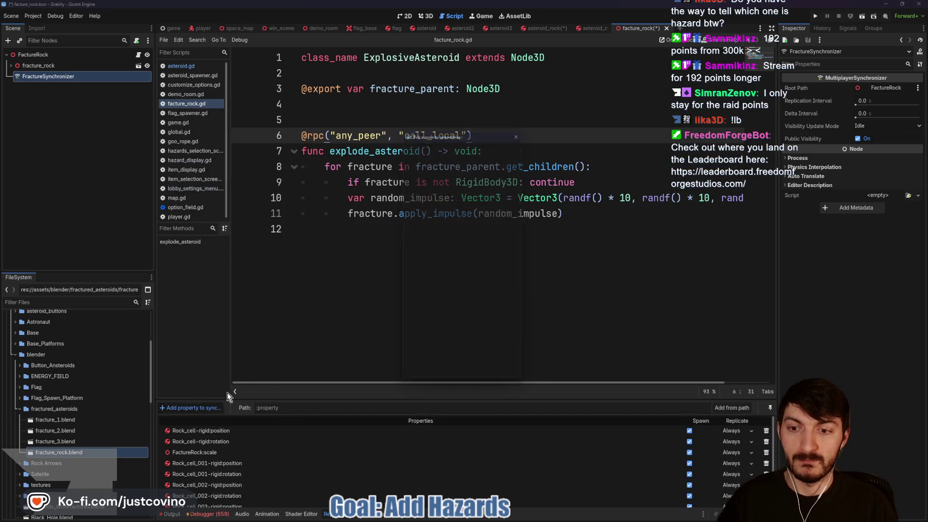
{"action": "left_click", "coordinate": [219, 407]}
{"action": "left_click", "coordinate": [468, 278]}
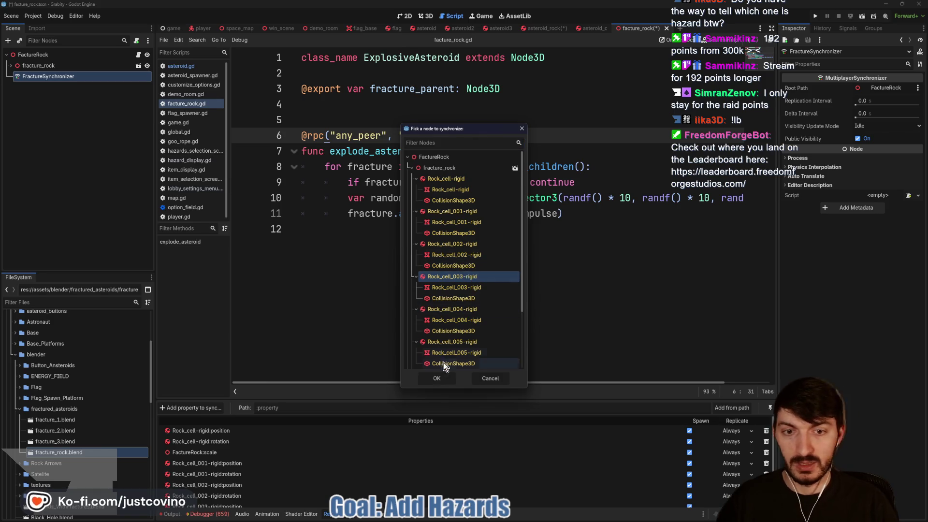
{"action": "left_click", "coordinate": [442, 377]}
{"action": "type", "text": "rot"}
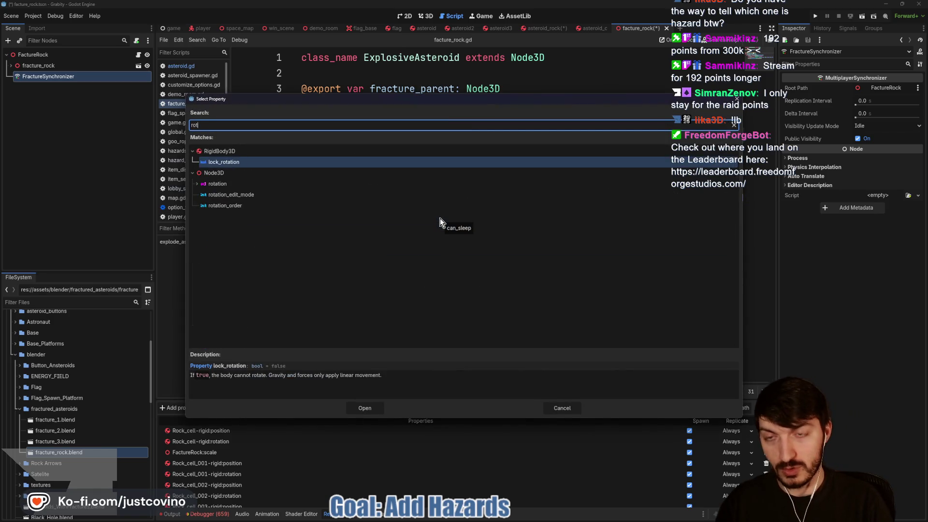
{"action": "left_click", "coordinate": [219, 185]}
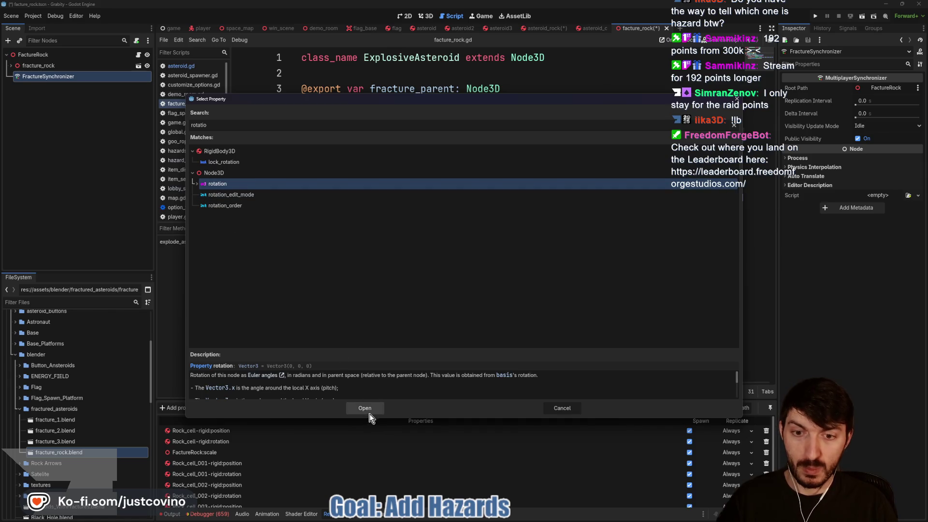
{"action": "left_click", "coordinate": [366, 409]}
Step: Sync Rock_cell_004-rigid's position and rotation
{"action": "left_click", "coordinate": [191, 407]}
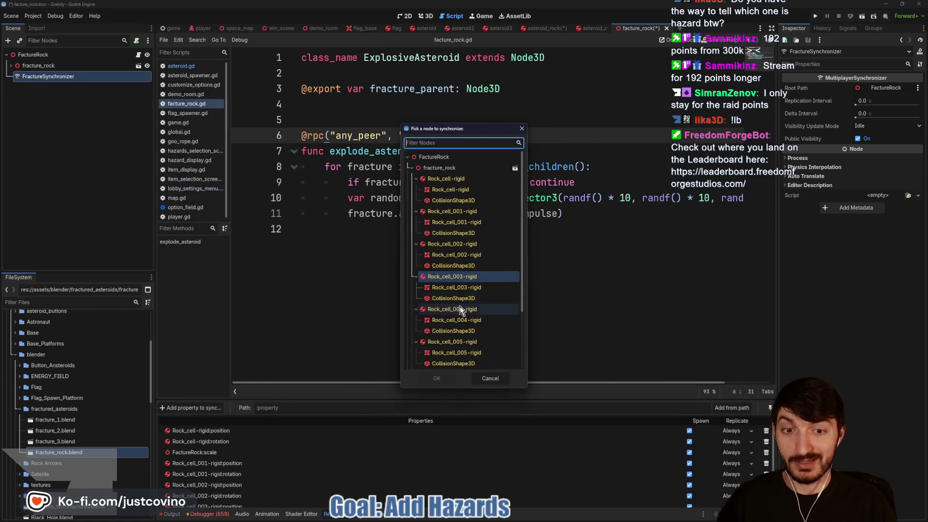
{"action": "double_click", "coordinate": [448, 319]}
{"action": "type", "text": "posit"}
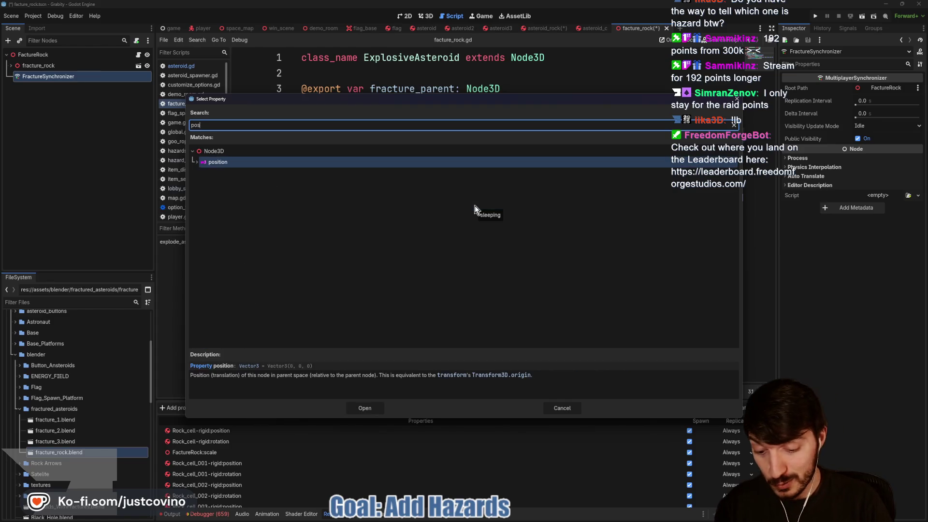
{"action": "key", "text": "Return"}
{"action": "left_click", "coordinate": [191, 408]}
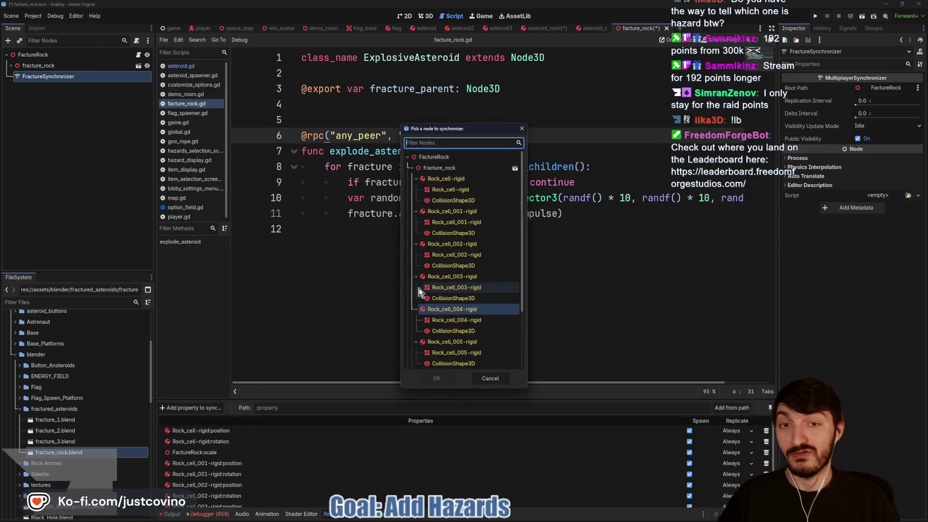
{"action": "left_click", "coordinate": [447, 376]}
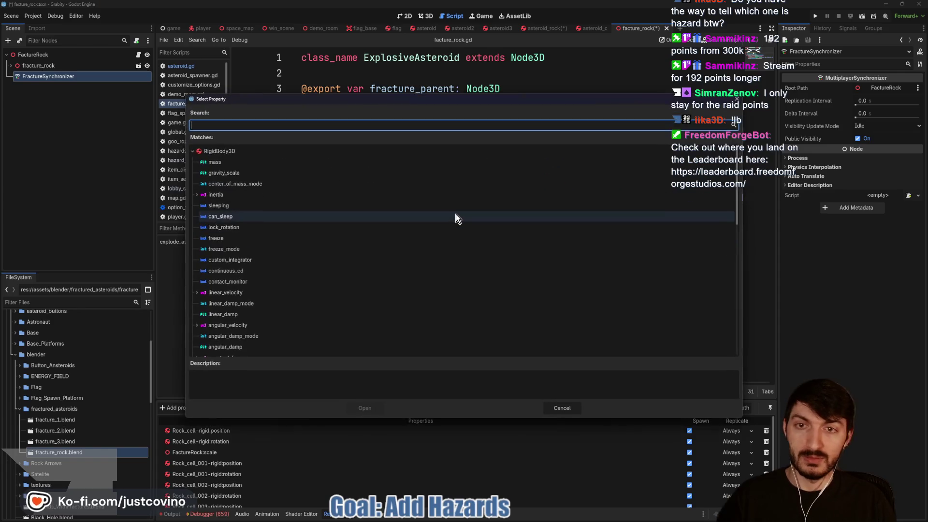
{"action": "type", "text": "rot"}
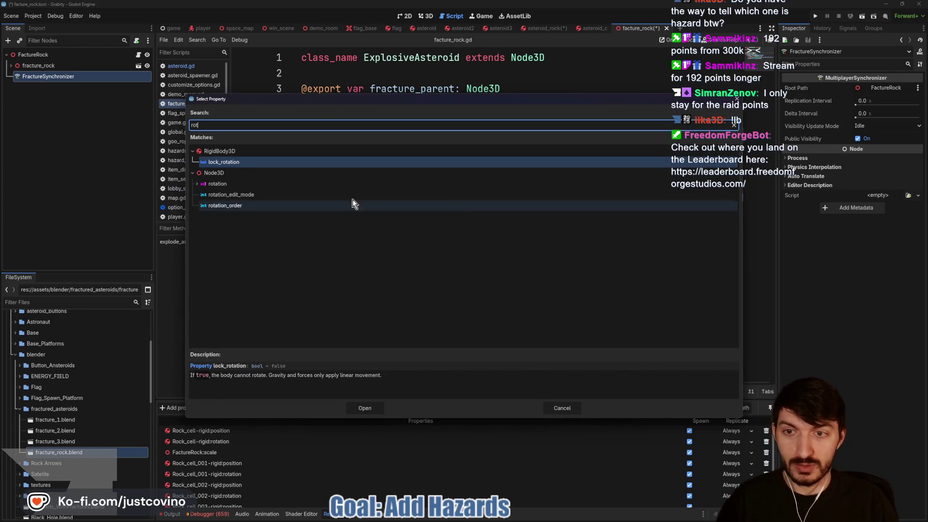
{"action": "left_click", "coordinate": [242, 186]}
{"action": "left_click", "coordinate": [355, 406]}
Step: Sync Rock_cell_005-rigid's position and rotation
{"action": "left_click", "coordinate": [191, 408]}
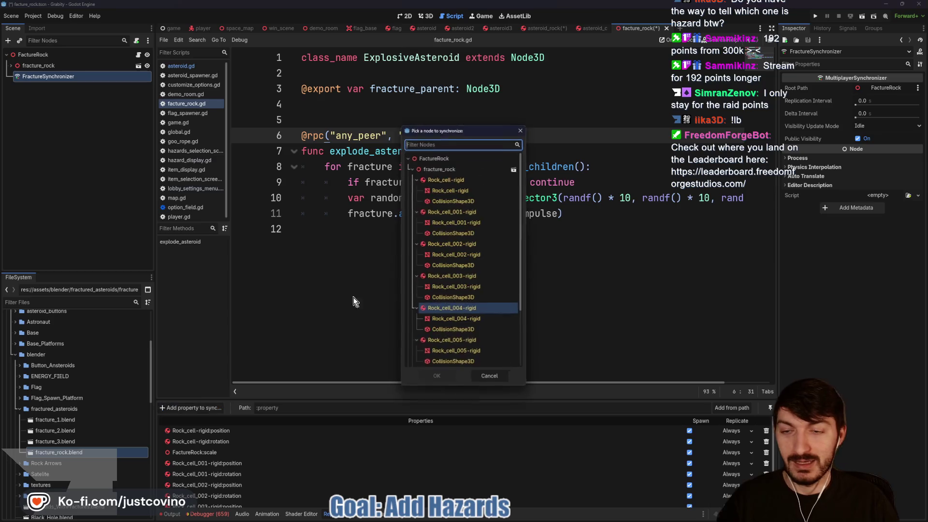
{"action": "left_click", "coordinate": [467, 342]}
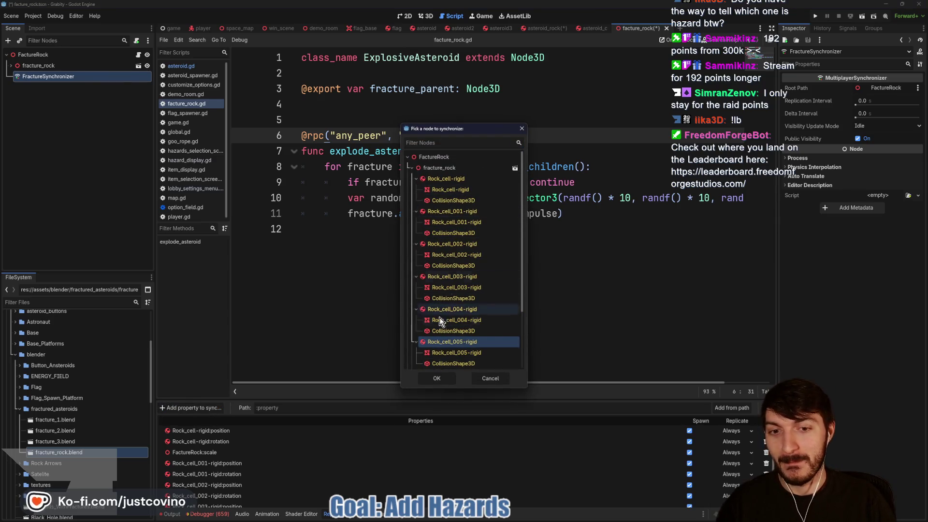
{"action": "scroll", "coordinate": [467, 324], "scroll_direction": "down", "scroll_amount": 3}
{"action": "left_click", "coordinate": [439, 378]}
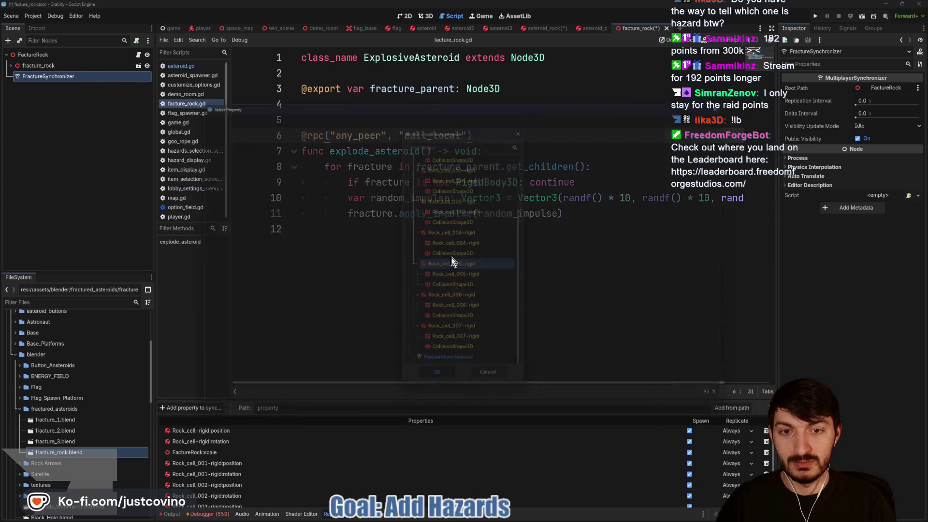
{"action": "type", "text": "positioin"}
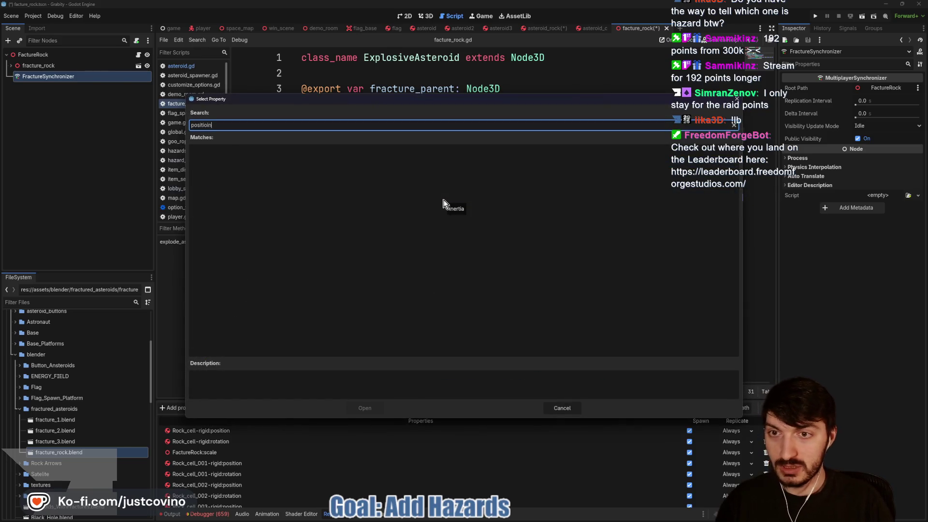
{"action": "key", "text": "BackSpace"}
{"action": "key", "text": "BackSpace"}
{"action": "left_click", "coordinate": [224, 161]}
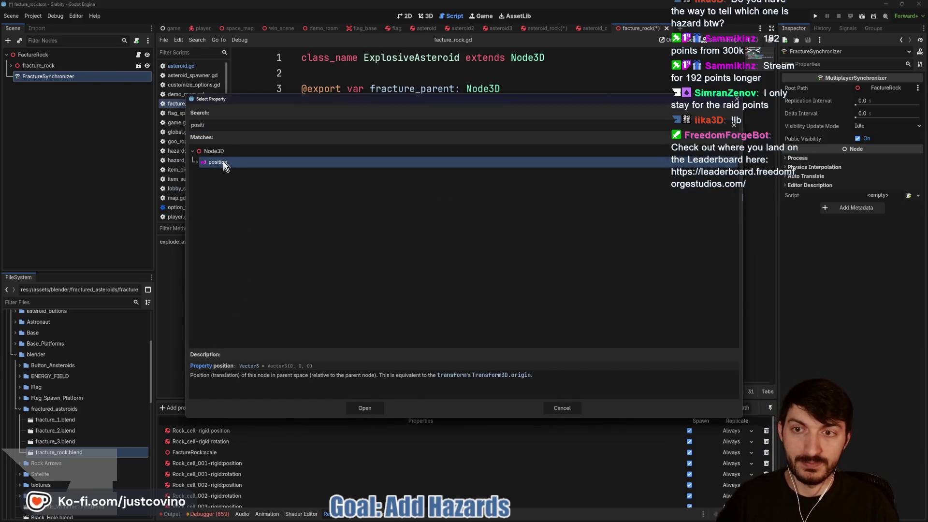
{"action": "left_click", "coordinate": [363, 409]}
{"action": "left_click", "coordinate": [198, 408]}
{"action": "left_click", "coordinate": [445, 264]}
{"action": "left_click", "coordinate": [437, 372]}
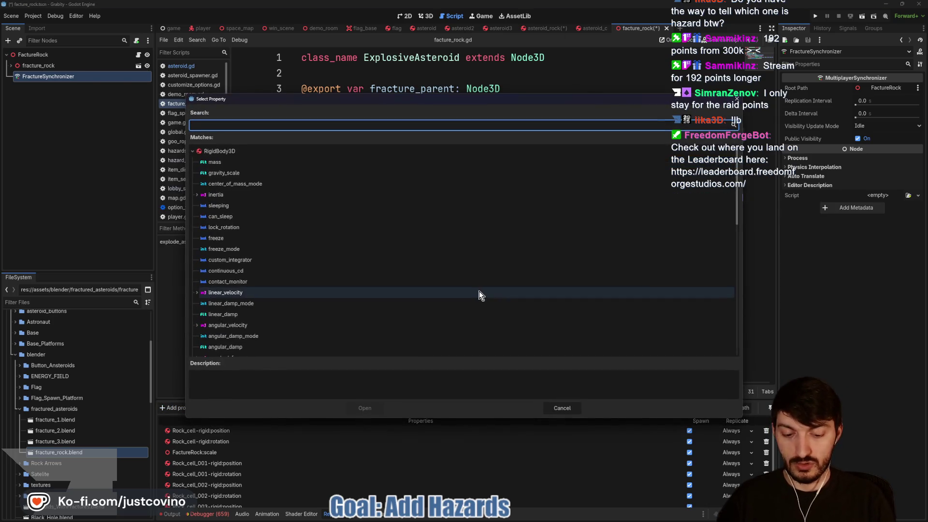
{"action": "type", "text": "rot"}
{"action": "left_click", "coordinate": [227, 186]}
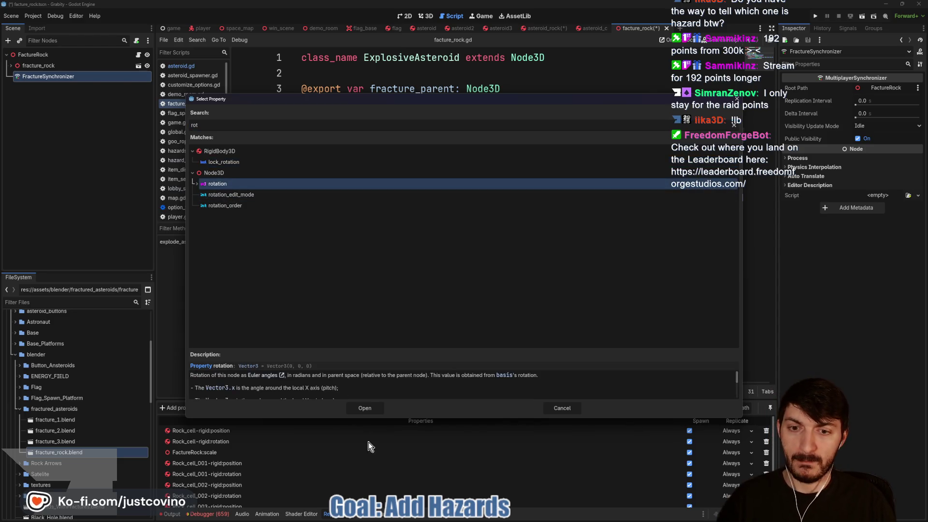
{"action": "left_click", "coordinate": [359, 409]}
Step: Sync Rock_cell_006-rigid's position and rotation
{"action": "left_click", "coordinate": [178, 408]}
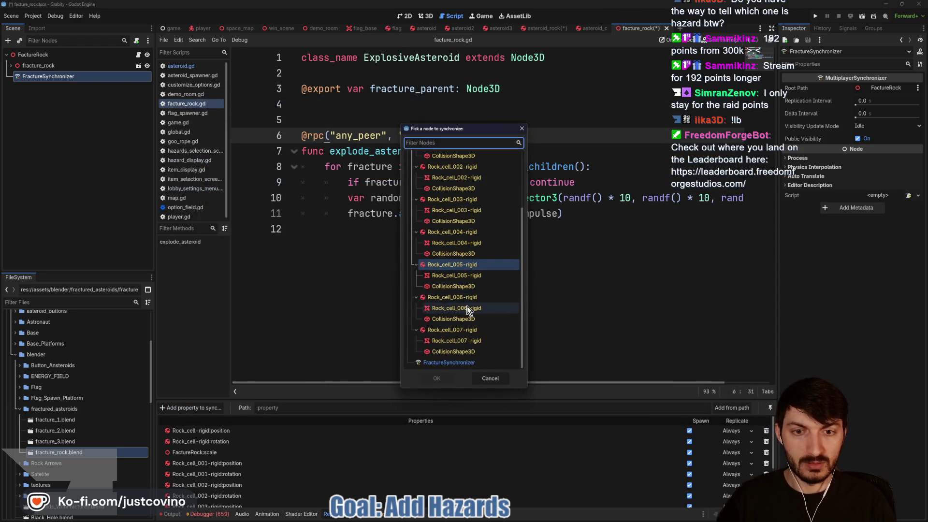
{"action": "left_click", "coordinate": [452, 297]}
{"action": "left_click", "coordinate": [448, 381]}
{"action": "type", "text": "position"}
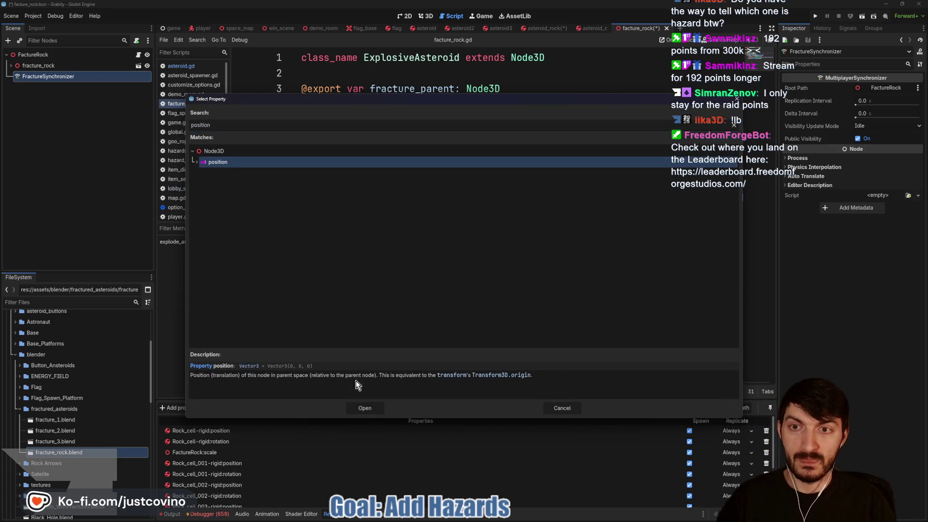
{"action": "left_click", "coordinate": [366, 409]}
{"action": "left_click", "coordinate": [182, 407]}
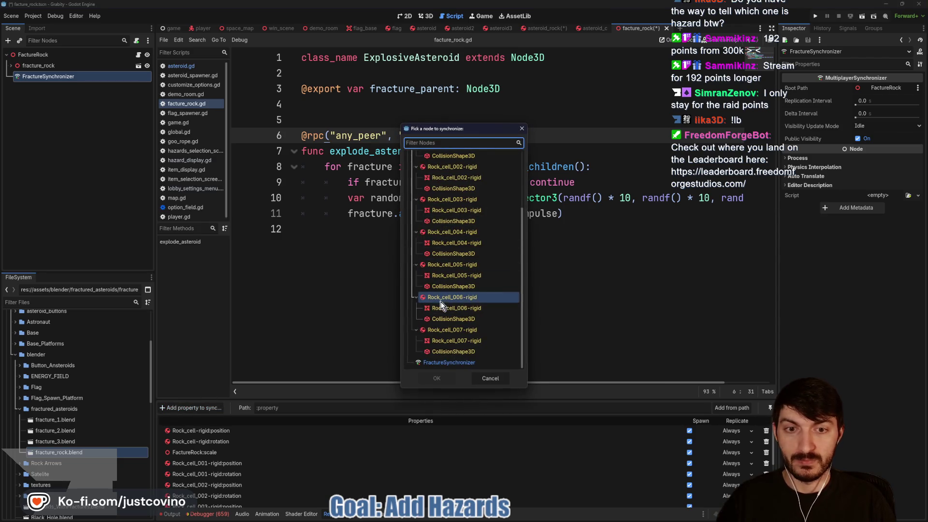
{"action": "left_click", "coordinate": [437, 376]}
{"action": "type", "text": "rotatio"}
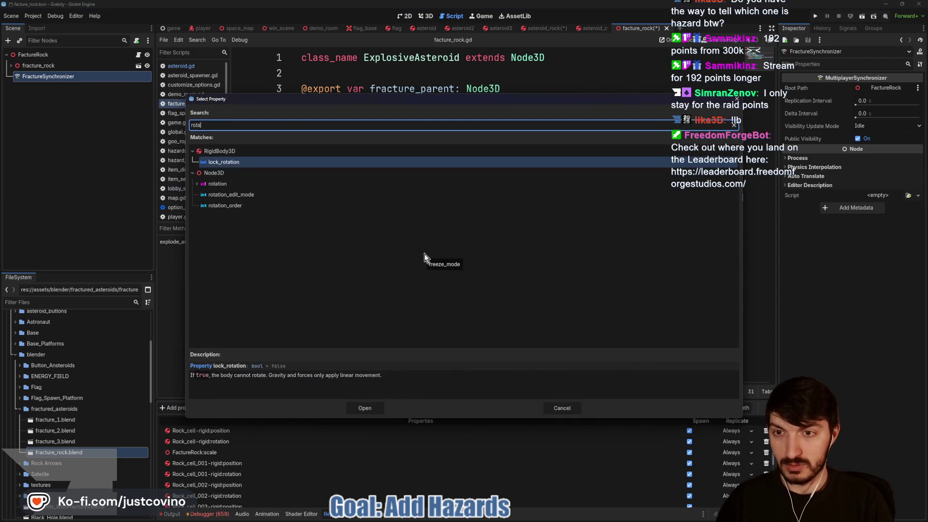
{"action": "left_click", "coordinate": [213, 186]}
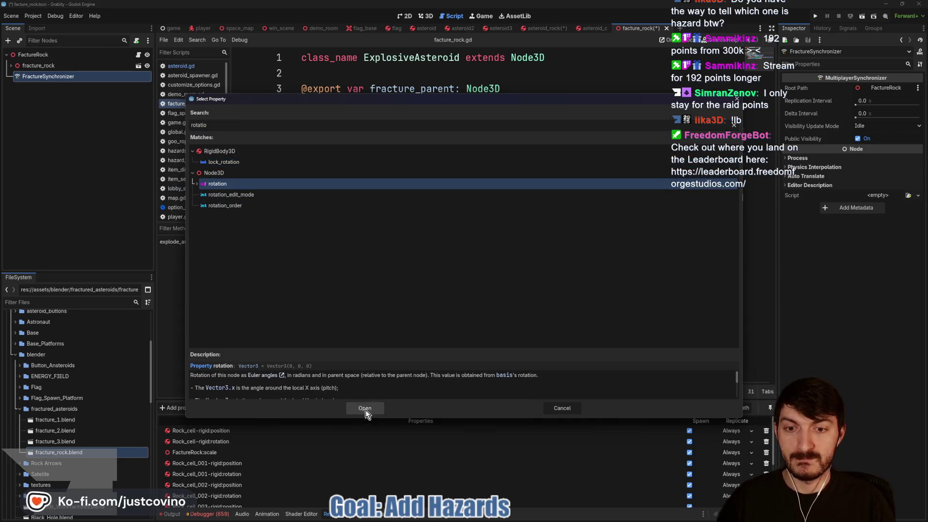
{"action": "left_click", "coordinate": [365, 409]}
Step: Add Rock_cell_007-rigid's rotation to the synced properties
{"action": "left_click", "coordinate": [191, 407]}
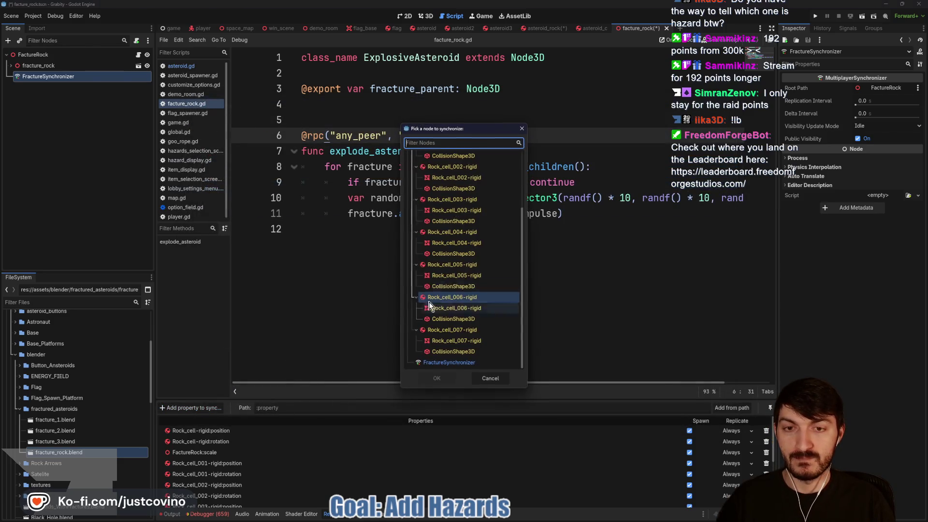
{"action": "left_click", "coordinate": [451, 330]}
{"action": "left_click", "coordinate": [445, 379]}
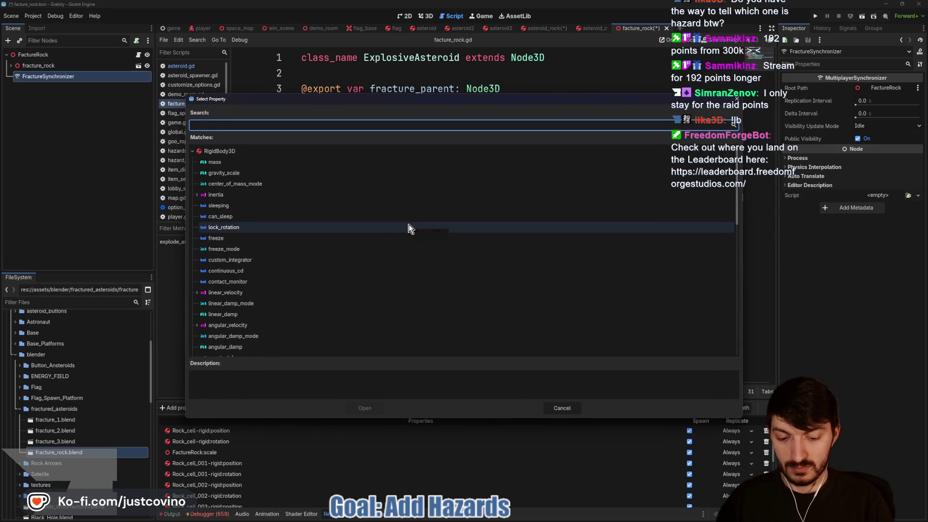
{"action": "type", "text": "position"}
{"action": "left_click", "coordinate": [243, 182]}
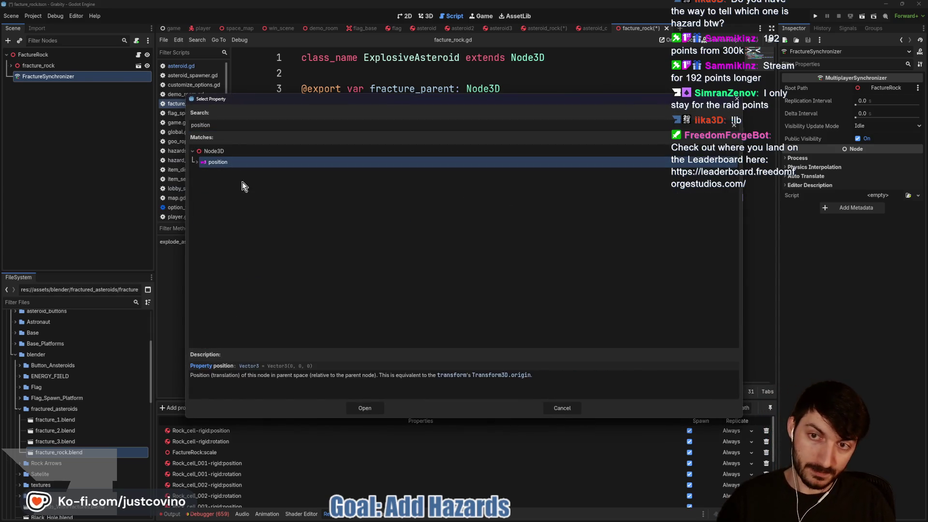
{"action": "left_click", "coordinate": [365, 407]}
{"action": "left_click", "coordinate": [194, 408]}
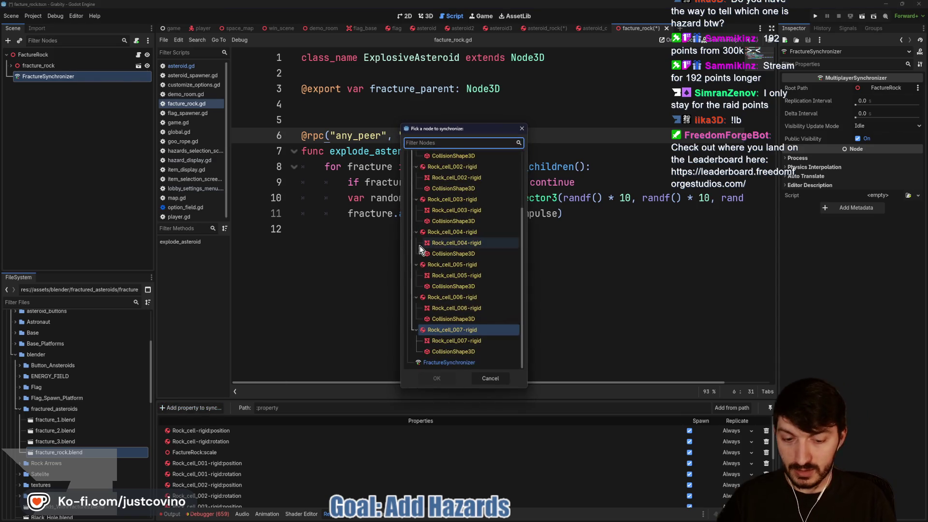
{"action": "type", "text": "rot"}
{"action": "key", "text": "BackSpace"}
{"action": "key", "text": "BackSpace"}
{"action": "key", "text": "BackSpace"}
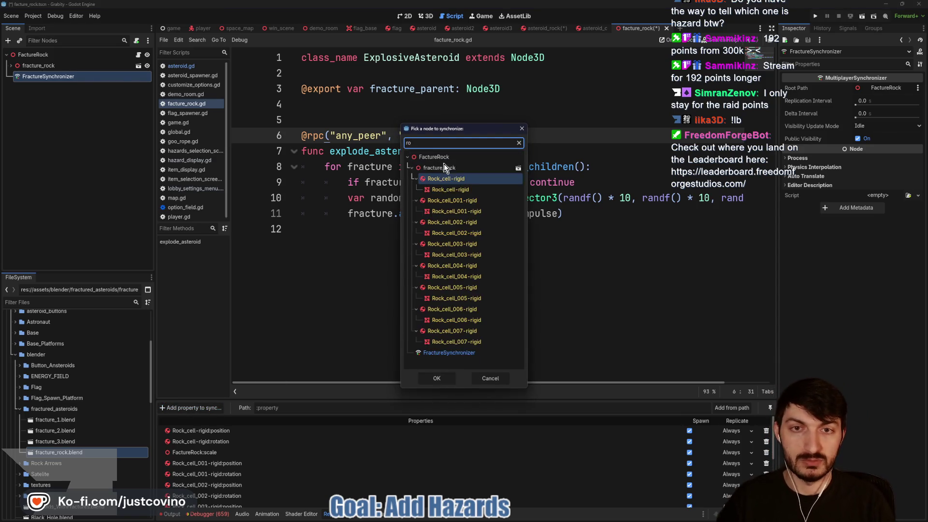
{"action": "scroll", "coordinate": [472, 274], "scroll_direction": "down", "scroll_amount": 3}
{"action": "left_click", "coordinate": [452, 330]}
{"action": "left_click", "coordinate": [437, 382]}
{"action": "type", "text": "rot"}
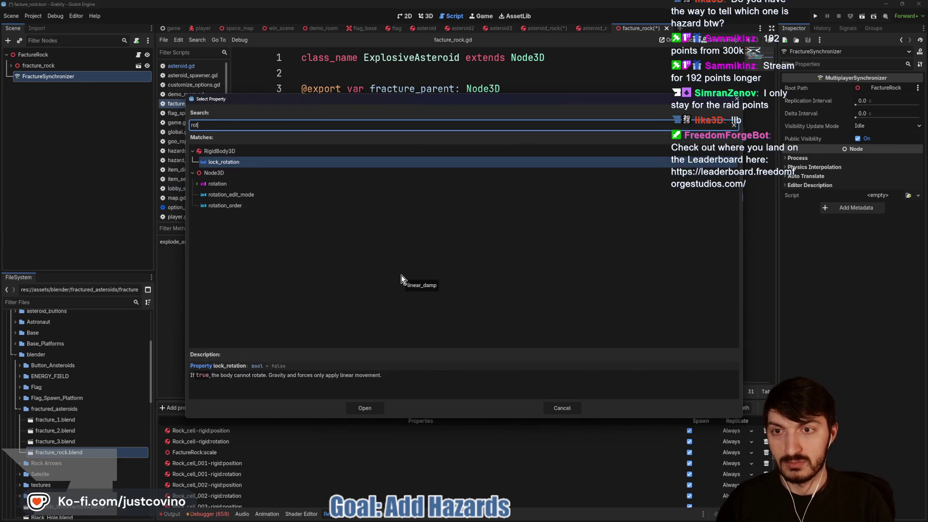
{"action": "left_click", "coordinate": [233, 186]}
{"action": "left_click", "coordinate": [364, 409]}
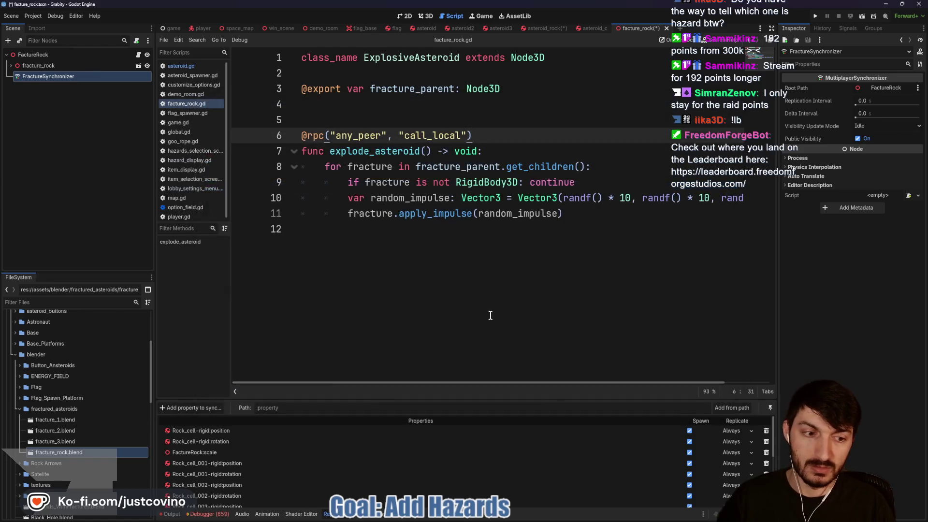
{"action": "left_click", "coordinate": [385, 329]}
Step: Set Rock_cell_001-rigid:position to replicate On Change, save facture_rock, then bring up the leaderboard
{"action": "key", "text": "ctrl+s"}
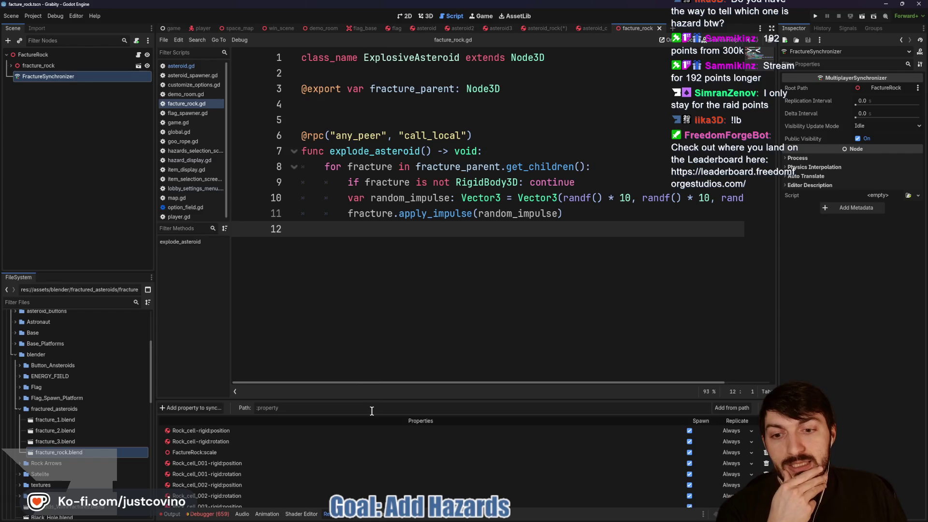
{"action": "mouse_move", "coordinate": [370, 400]}
{"action": "left_mouse_down"}
{"action": "mouse_move", "coordinate": [411, 123]}
{"action": "mouse_move", "coordinate": [394, 232]}
{"action": "left_mouse_up"}
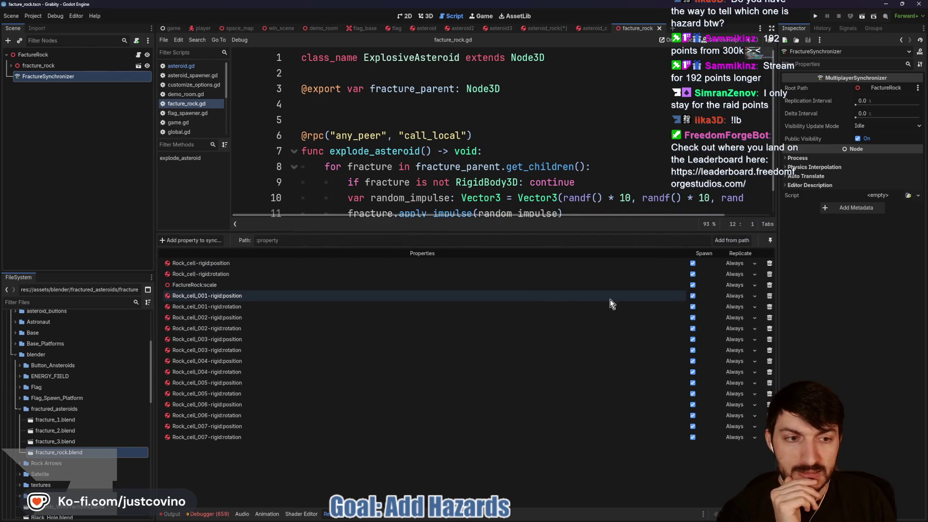
{"action": "left_click", "coordinate": [735, 327]}
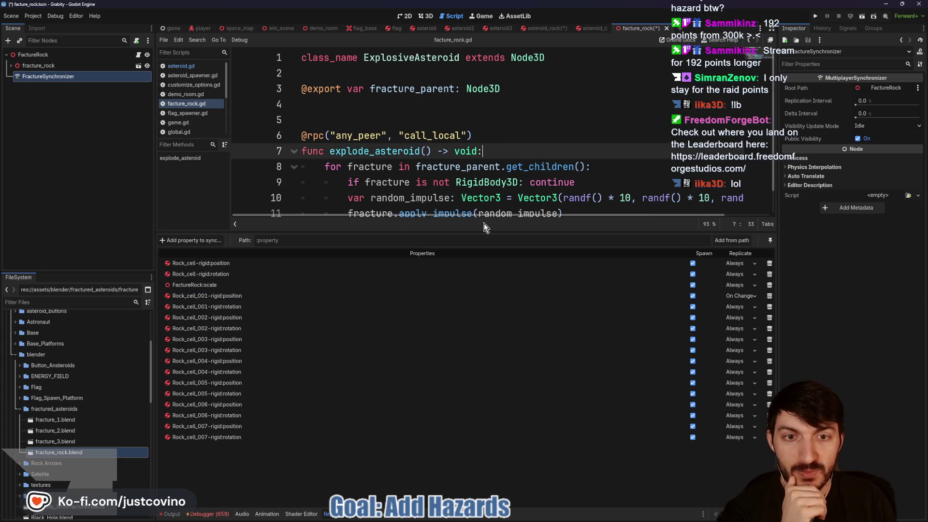
{"action": "left_click_drag", "start_coordinate": [483, 232], "coordinate": [479, 394]}
{"action": "left_click", "coordinate": [412, 245]}
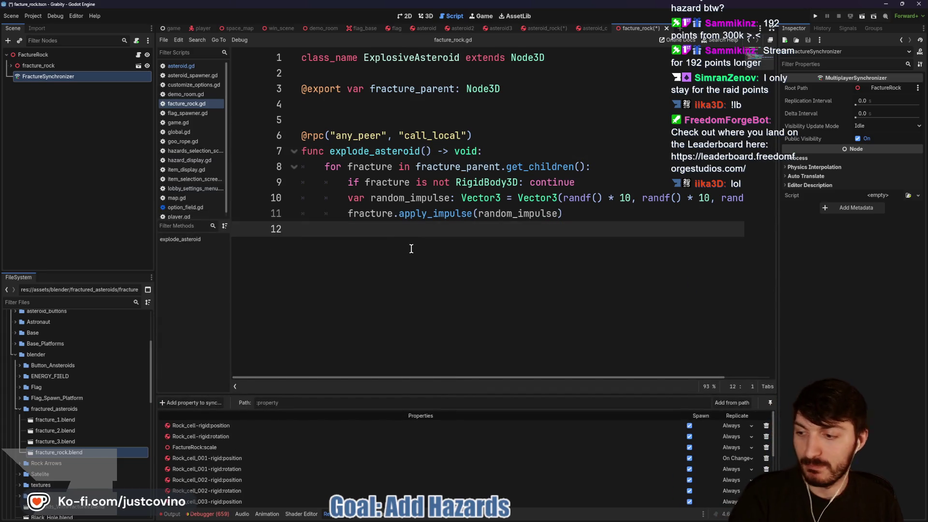
{"action": "key", "text": "ctrl+s"}
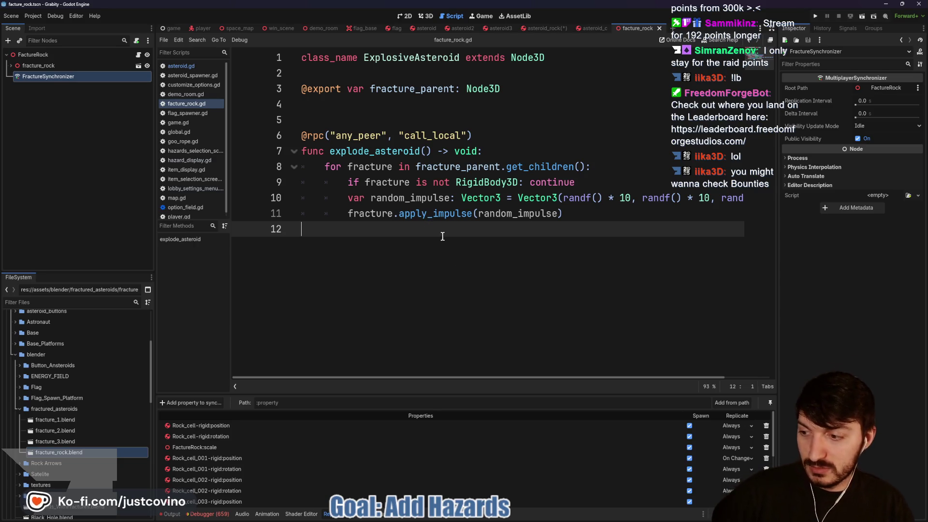
{"action": "left_click", "coordinate": [496, 519]}
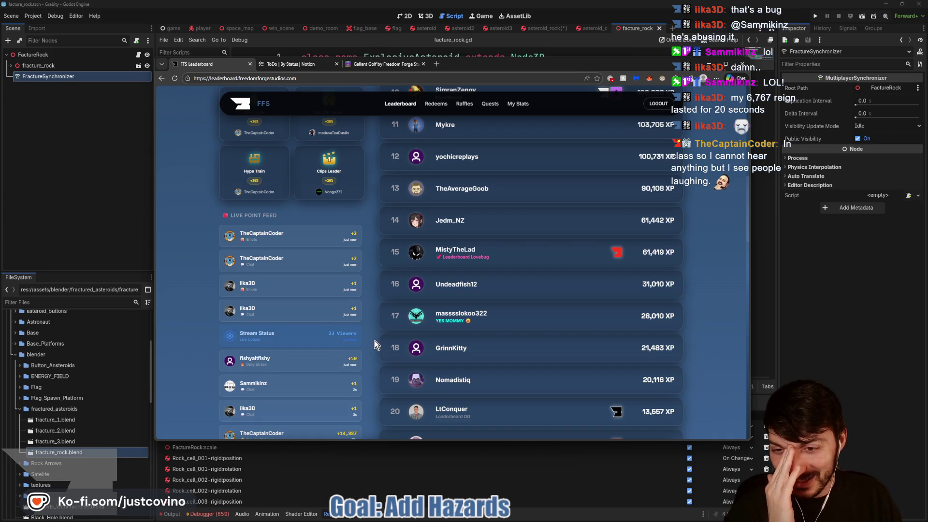
Step: Scribble red pen annotations like 'Crazy' and loops over the leaderboard, then clear them
{"action": "scroll", "coordinate": [375, 341], "scroll_direction": "up", "scroll_amount": 8}
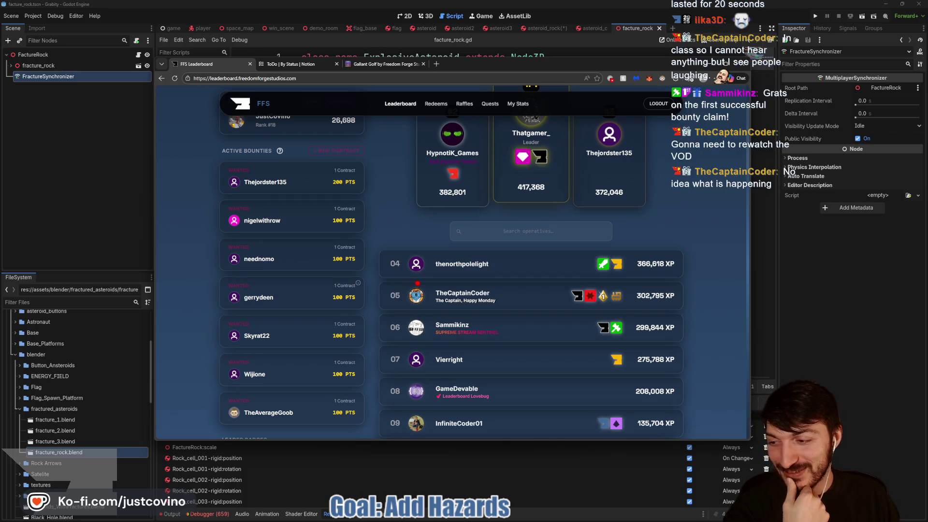
{"action": "left_click_drag", "start_coordinate": [388, 164], "coordinate": [386, 262]}
{"action": "left_click_drag", "start_coordinate": [462, 238], "coordinate": [507, 274]}
{"action": "left_click_drag", "start_coordinate": [515, 235], "coordinate": [568, 281]}
{"action": "left_click_drag", "start_coordinate": [645, 241], "coordinate": [593, 326]}
{"action": "mouse_move", "coordinate": [213, 153]}
{"action": "left_mouse_down"}
{"action": "mouse_move", "coordinate": [608, 146]}
{"action": "mouse_move", "coordinate": [610, 123]}
{"action": "mouse_move", "coordinate": [435, 152]}
{"action": "left_mouse_up"}
{"action": "left_click_drag", "start_coordinate": [251, 315], "coordinate": [870, 370]}
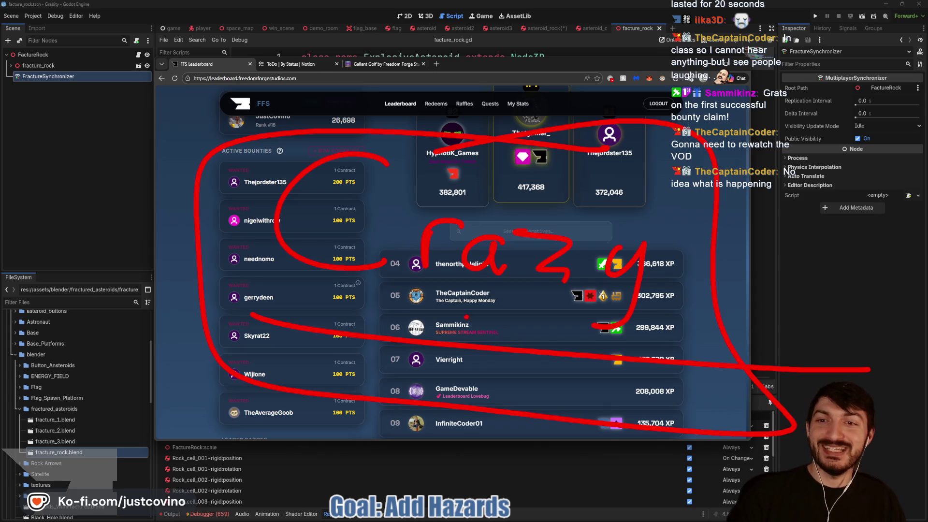
{"action": "left_click_drag", "start_coordinate": [691, 293], "coordinate": [682, 329]}
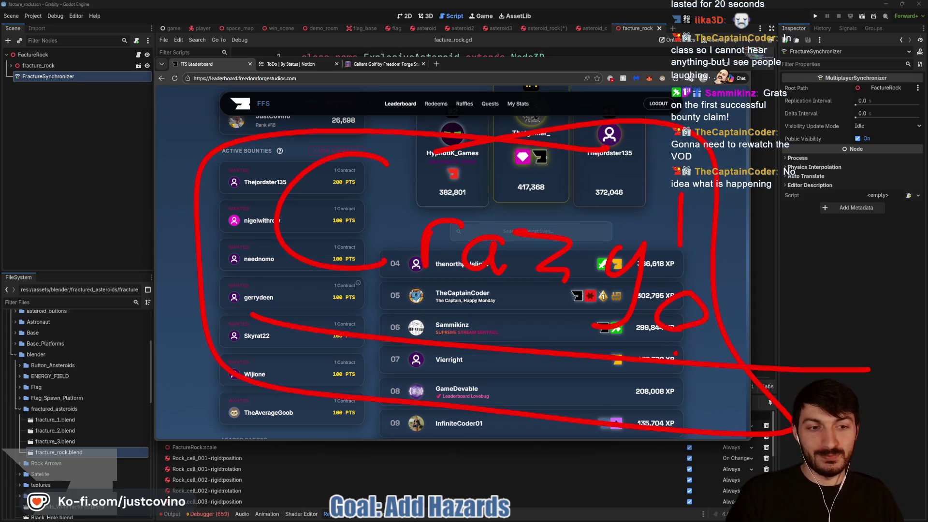
{"action": "key", "text": "Escape"}
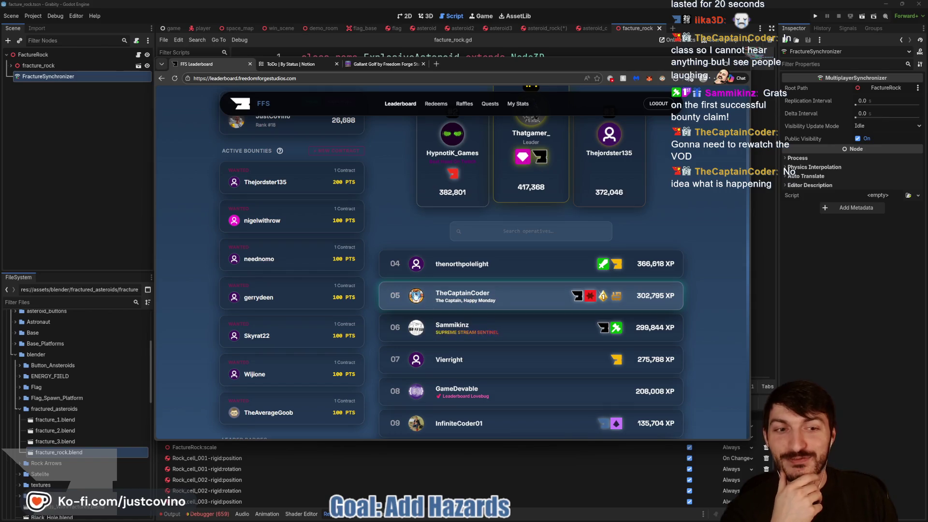
Step: Switch between the leaderboard and Godot a few times, scrolling the scores, then return to the editor
{"action": "scroll", "coordinate": [405, 295], "scroll_direction": "up", "scroll_amount": 3}
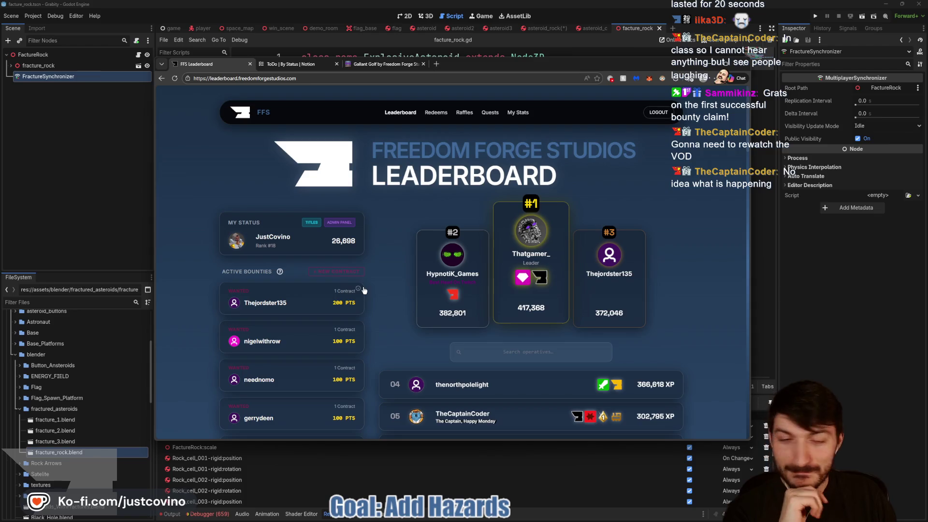
{"action": "key", "text": "alt+Tab"}
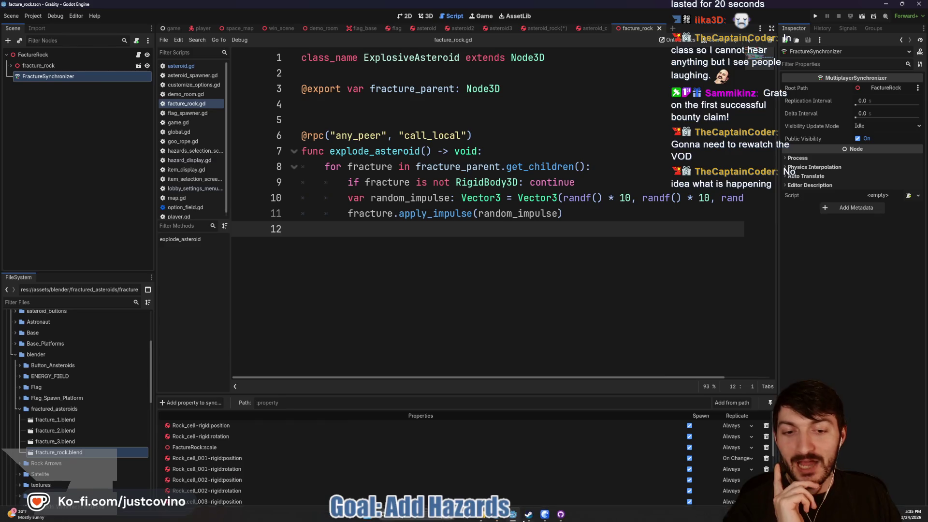
{"action": "left_click", "coordinate": [499, 514]}
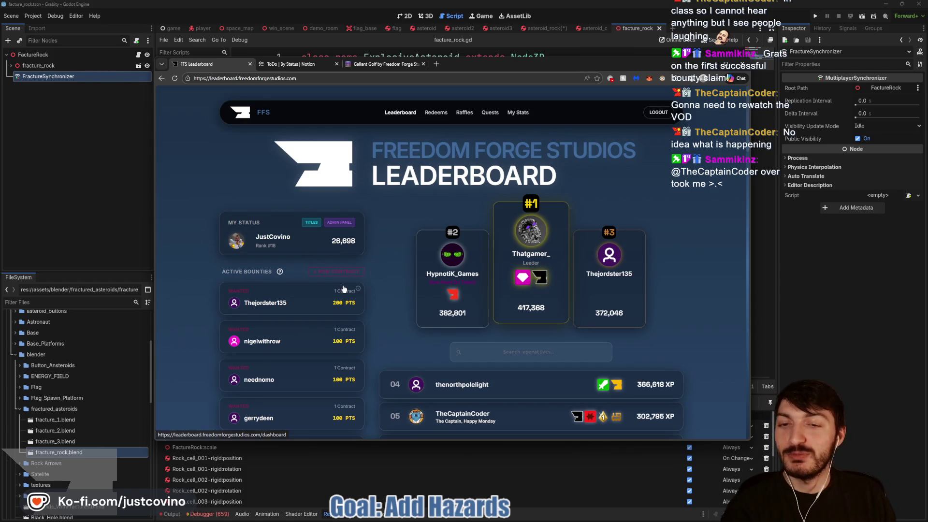
{"action": "scroll", "coordinate": [304, 292], "scroll_direction": "down", "scroll_amount": 3}
{"action": "scroll", "coordinate": [306, 325], "scroll_direction": "up", "scroll_amount": 3}
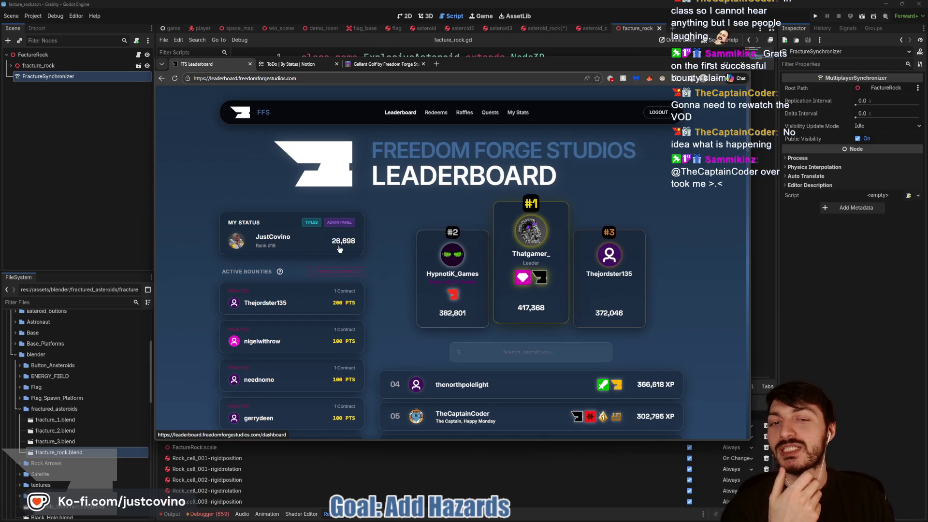
{"action": "key", "text": "alt+Tab"}
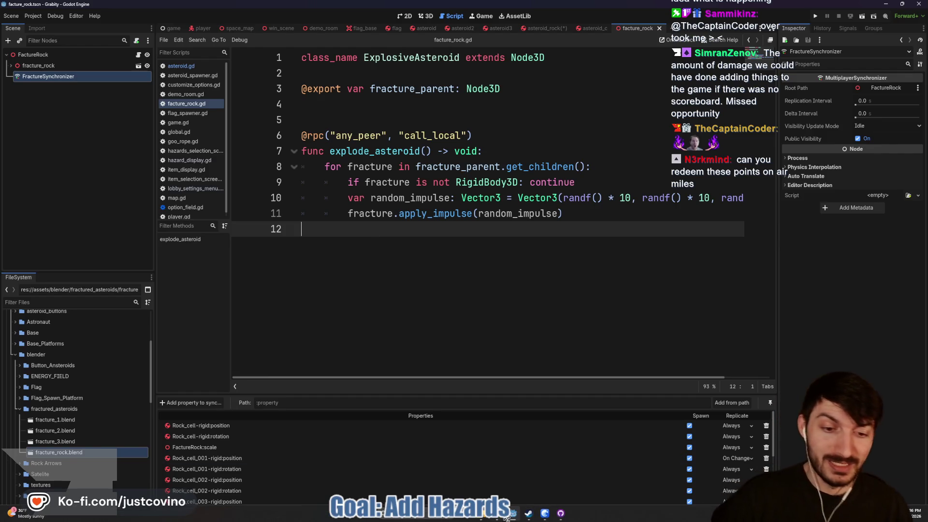
{"action": "left_click", "coordinate": [496, 514]}
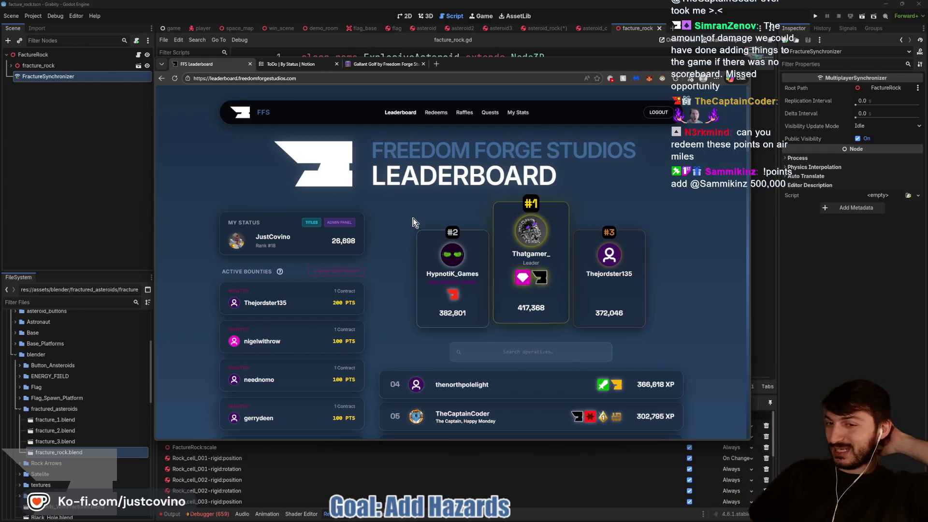
{"action": "scroll", "coordinate": [412, 223], "scroll_direction": "down", "scroll_amount": 6}
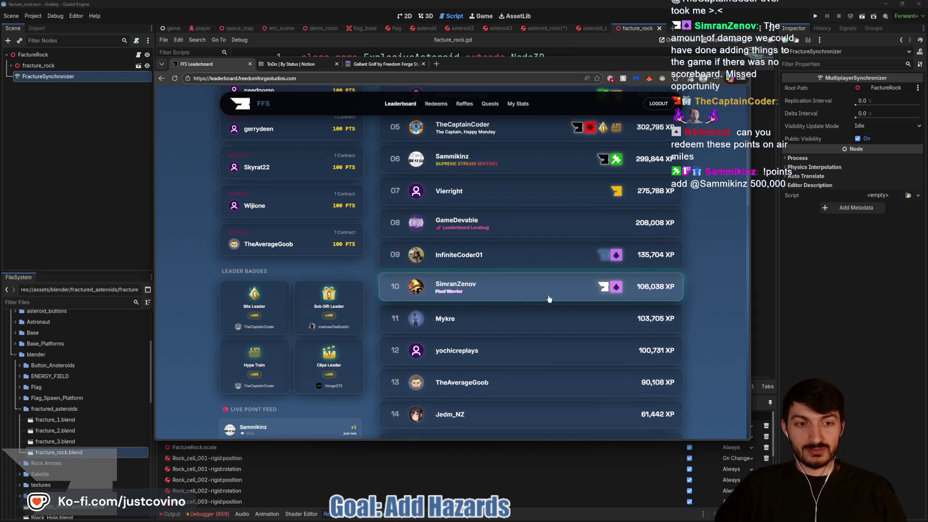
{"action": "scroll", "coordinate": [550, 299], "scroll_direction": "up", "scroll_amount": 6}
{"action": "left_click", "coordinate": [826, 305]}
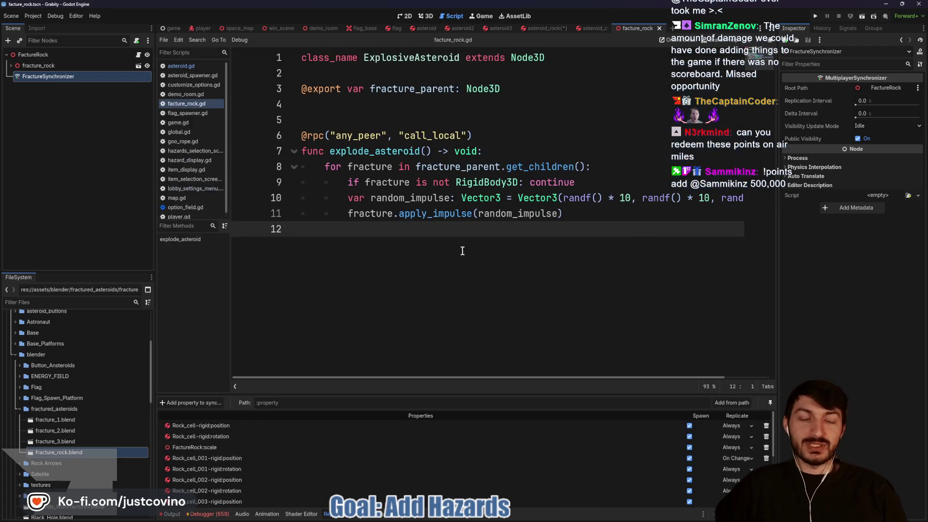
Step: Save the fracture_rock scene, then open the asteroid_rock scene's asteroid.gd script
{"action": "key", "text": "ctrl+s"}
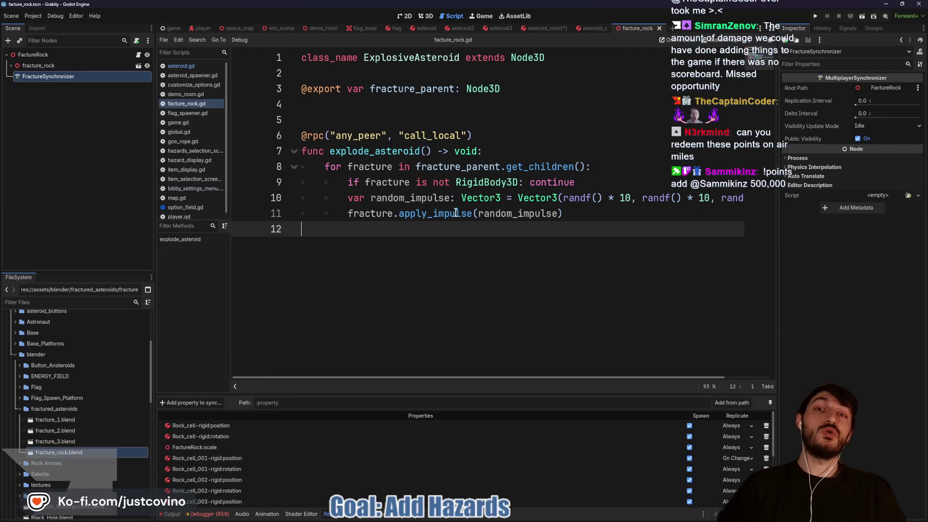
{"action": "left_click", "coordinate": [359, 119]}
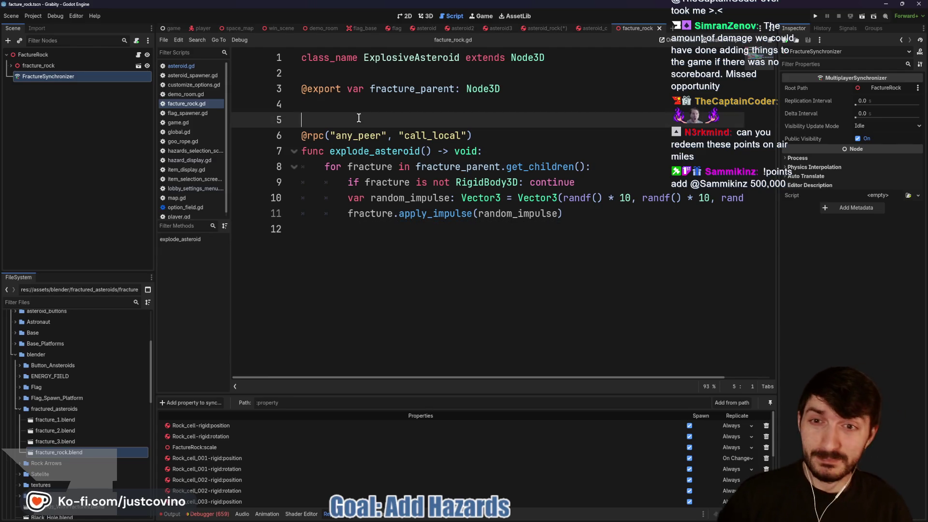
{"action": "key", "text": "ctrl+s"}
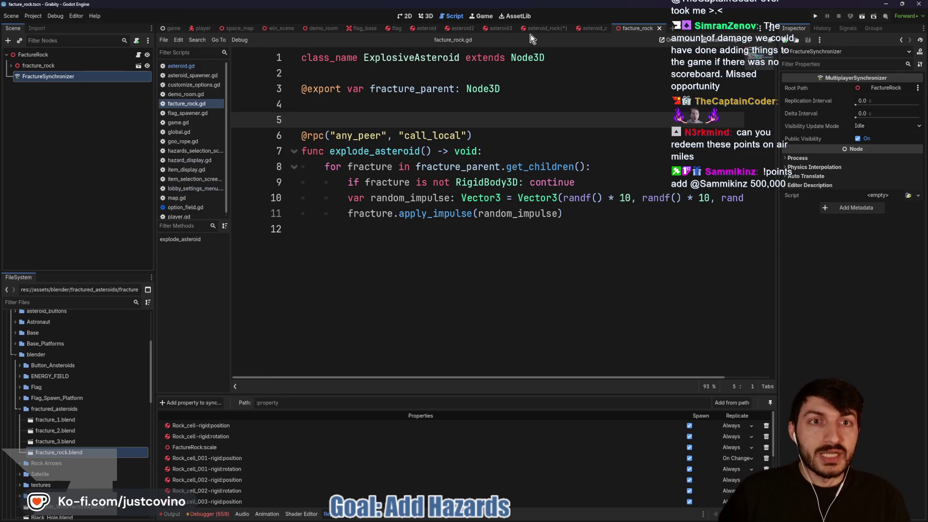
{"action": "left_click", "coordinate": [544, 28]}
{"action": "left_click", "coordinate": [557, 216]}
Step: Save asteroid_rock, put the caret on empty line 72 above the TODO notes, and open app search
{"action": "key", "text": "ctrl+s"}
{"action": "scroll", "coordinate": [567, 213], "scroll_direction": "down", "scroll_amount": 1}
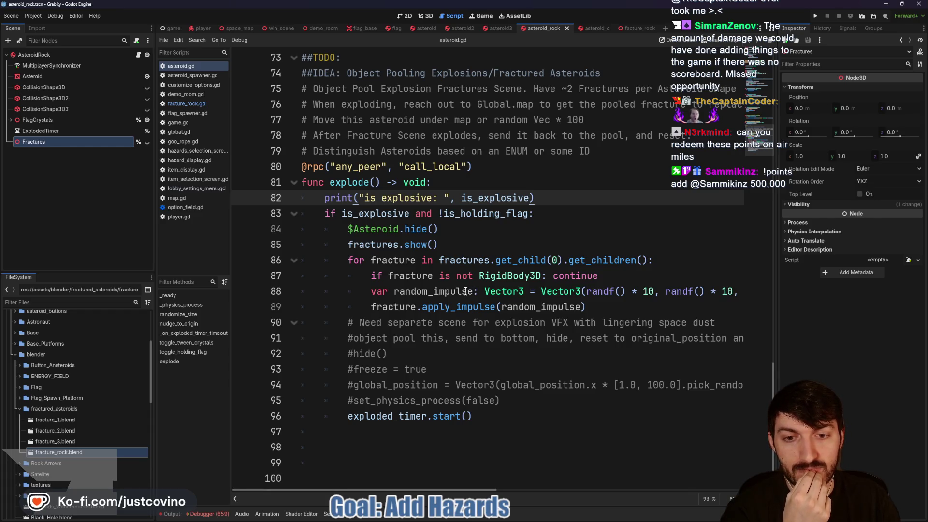
{"action": "scroll", "coordinate": [465, 291], "scroll_direction": "up", "scroll_amount": 3}
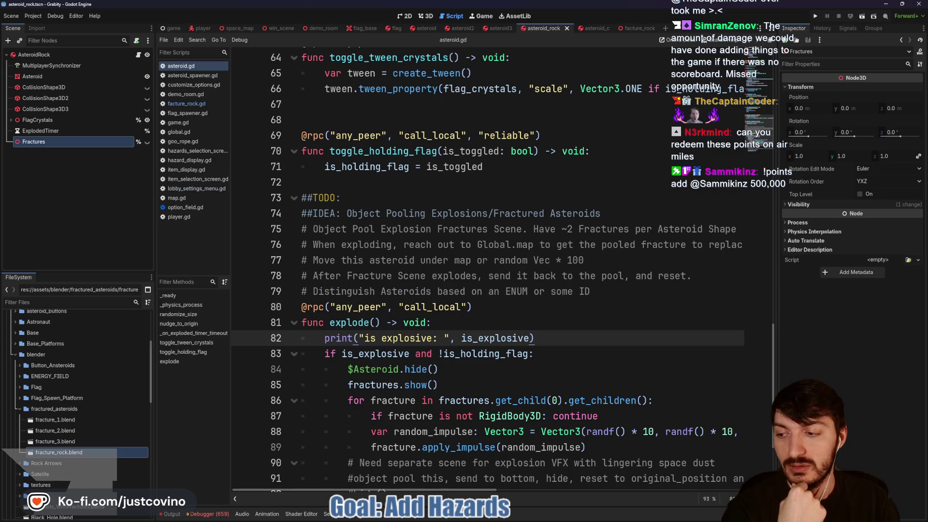
{"action": "left_click", "coordinate": [583, 260]}
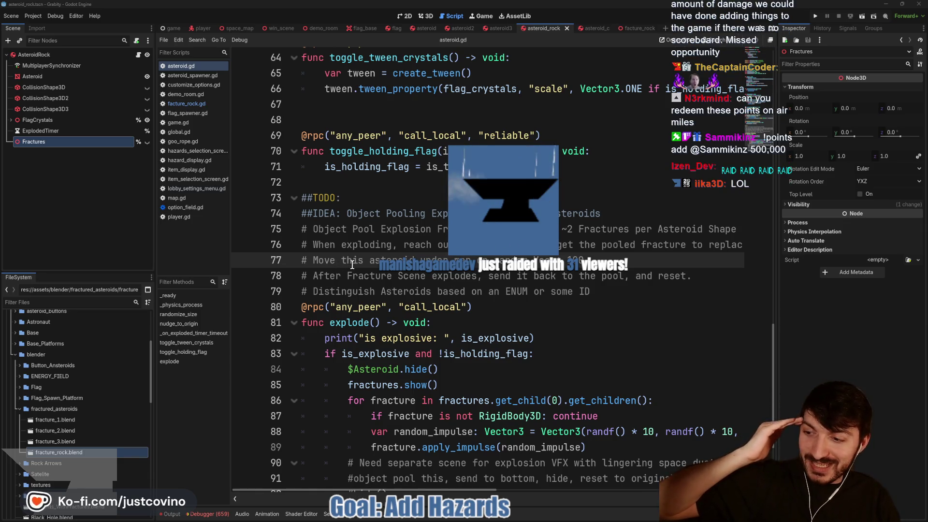
{"action": "left_click", "coordinate": [341, 197]}
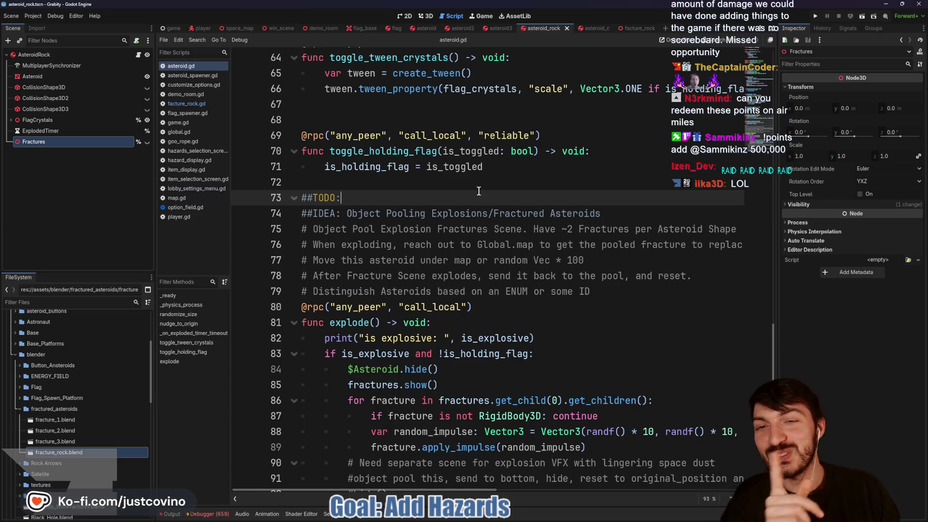
{"action": "left_click", "coordinate": [387, 177]}
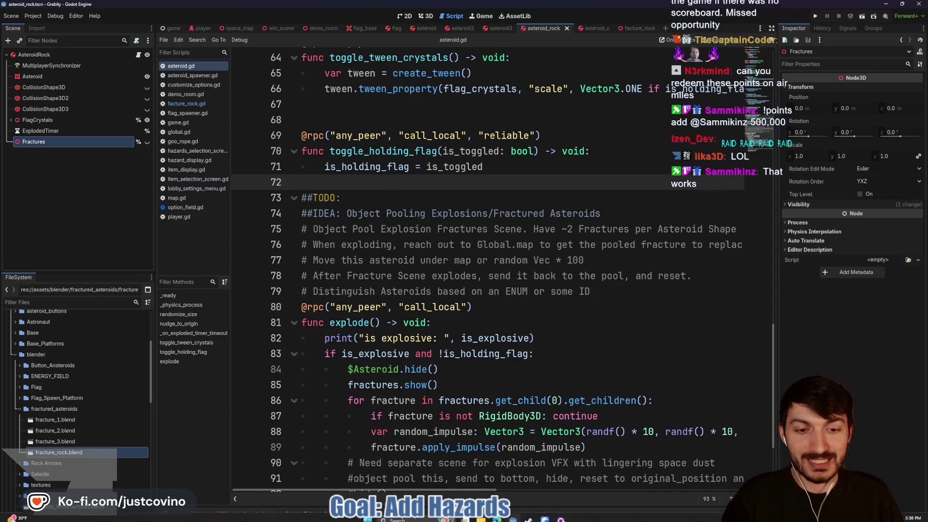
{"action": "mouse_move", "coordinate": [536, 516]}
{"action": "key", "text": "alt+space"}
Step: Launch Steam by typing 'st' in app search, then scroll down the wishlist
{"action": "type", "text": "steam"}
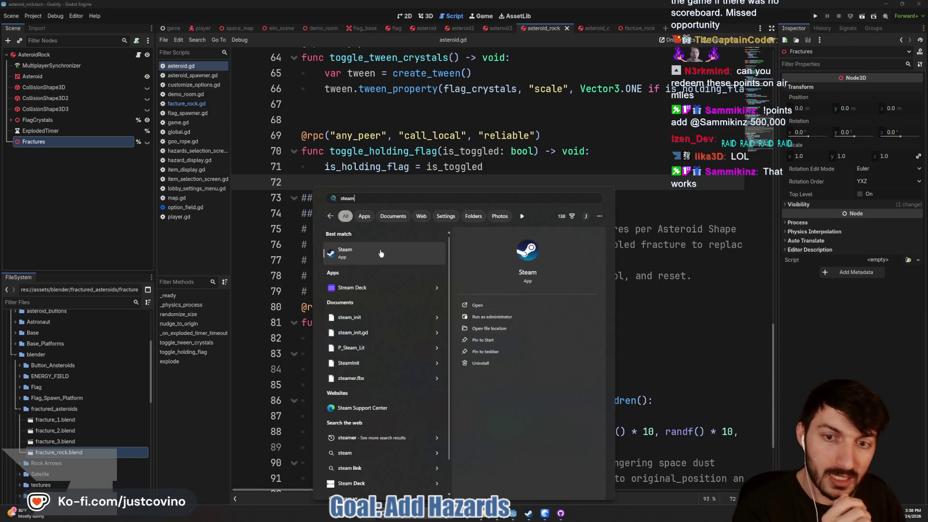
{"action": "key", "text": "Return"}
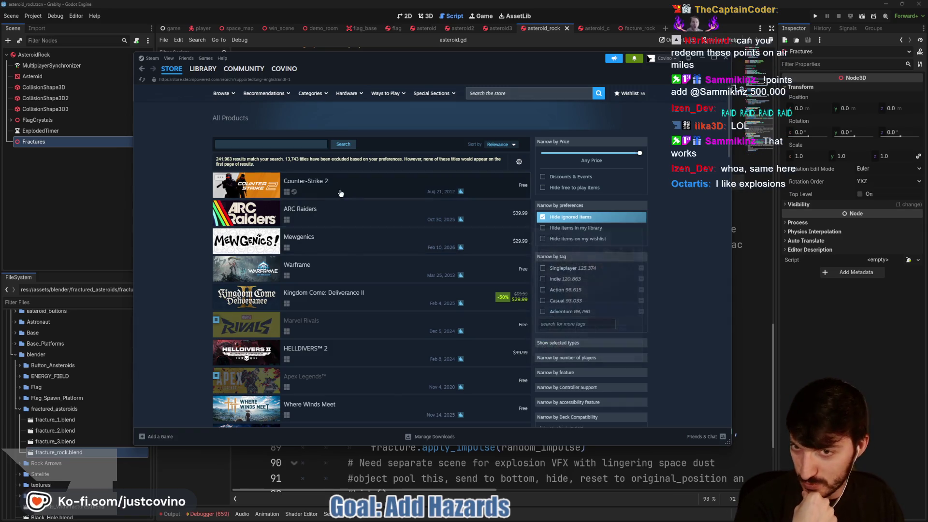
{"action": "mouse_move", "coordinate": [219, 78]}
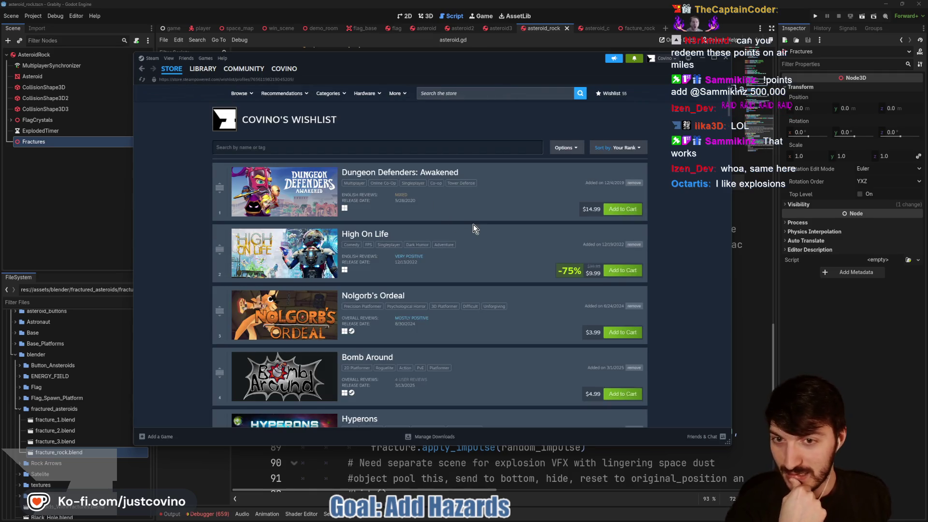
{"action": "scroll", "coordinate": [474, 228], "scroll_direction": "down", "scroll_amount": 10}
{"action": "scroll", "coordinate": [470, 229], "scroll_direction": "down", "scroll_amount": 10}
{"action": "scroll", "coordinate": [467, 231], "scroll_direction": "down", "scroll_amount": 5}
{"action": "scroll", "coordinate": [467, 230], "scroll_direction": "down", "scroll_amount": 5}
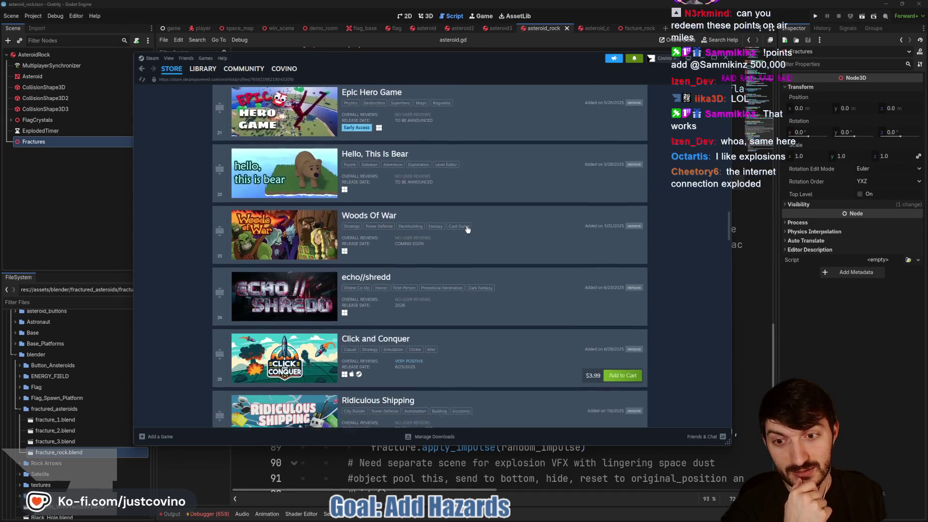
{"action": "scroll", "coordinate": [468, 230], "scroll_direction": "down", "scroll_amount": 1}
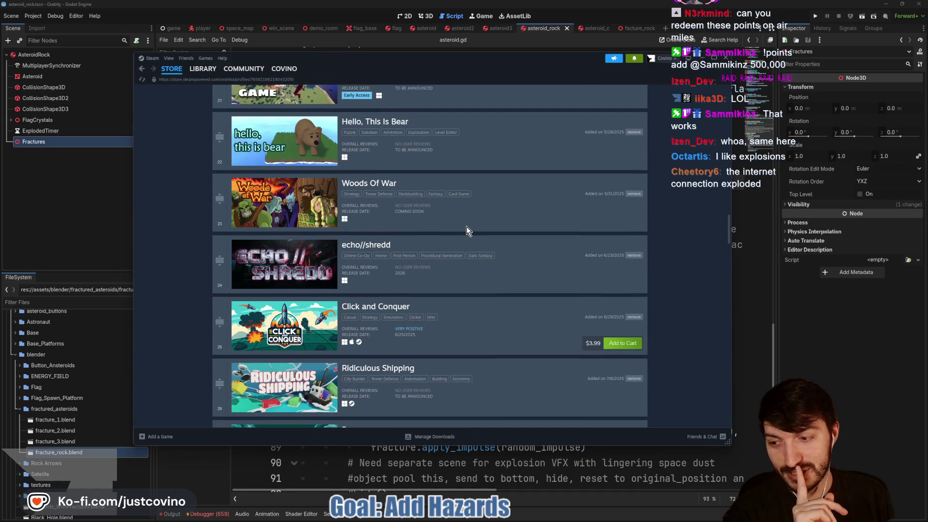
{"action": "scroll", "coordinate": [467, 231], "scroll_direction": "down", "scroll_amount": 4}
{"action": "scroll", "coordinate": [467, 234], "scroll_direction": "down", "scroll_amount": 7}
{"action": "scroll", "coordinate": [467, 234], "scroll_direction": "down", "scroll_amount": 4}
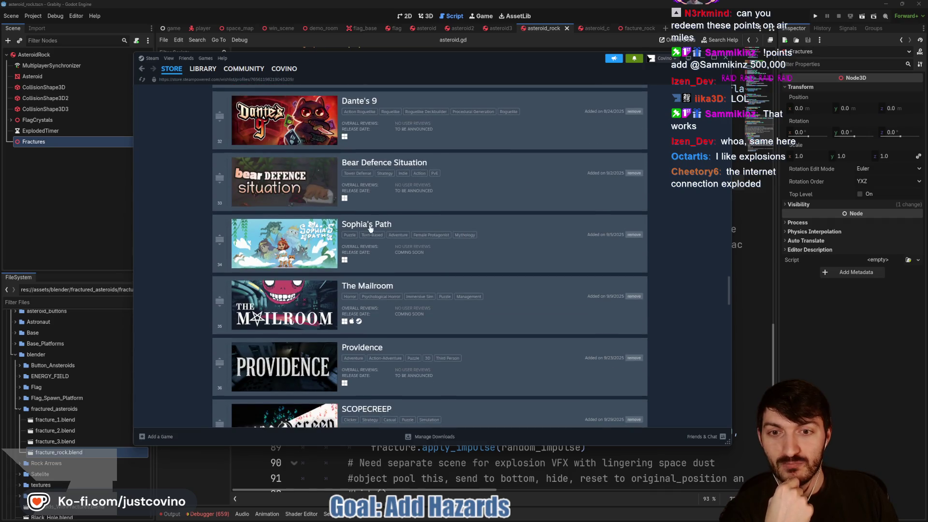
Step: View the Sophia's Path store page, then go back and browse the wishlist further
{"action": "left_click", "coordinate": [383, 232]}
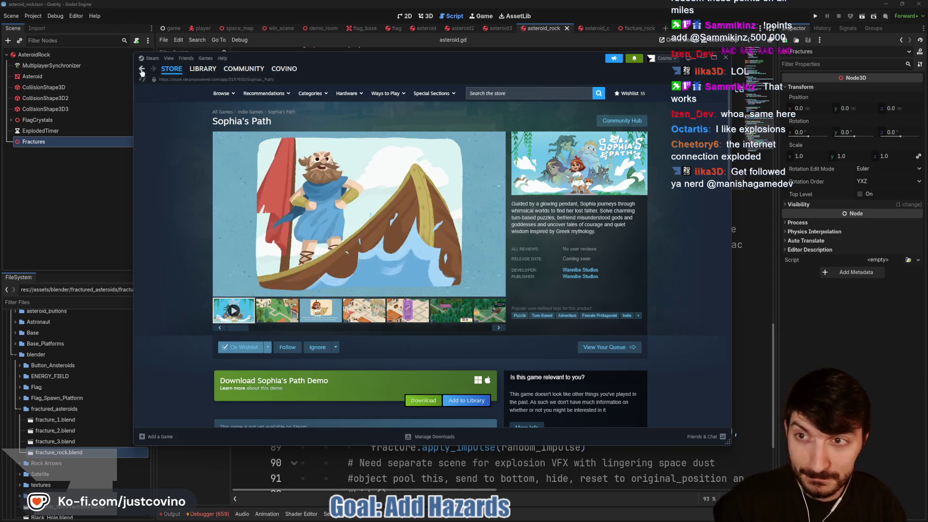
{"action": "key", "text": "alt+Left"}
{"action": "scroll", "coordinate": [407, 225], "scroll_direction": "down", "scroll_amount": 4}
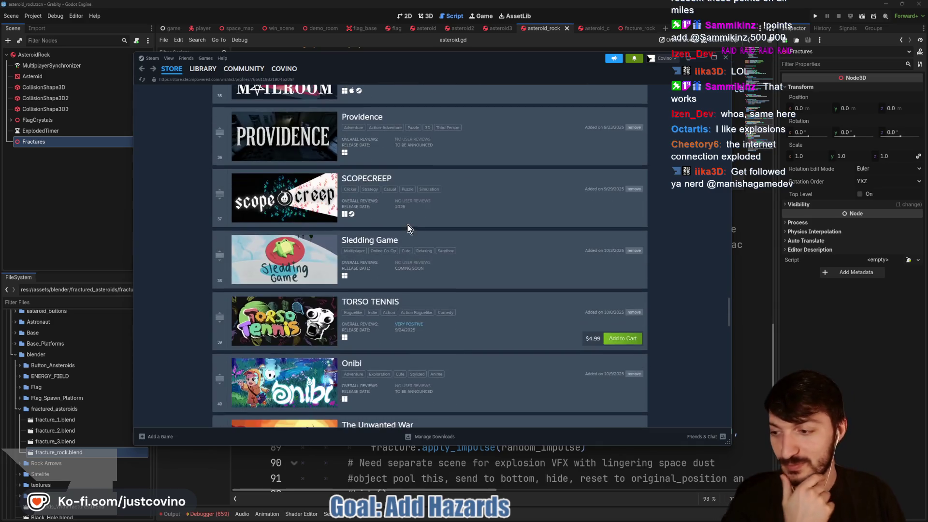
{"action": "scroll", "coordinate": [440, 261], "scroll_direction": "down", "scroll_amount": 4}
{"action": "scroll", "coordinate": [440, 261], "scroll_direction": "down", "scroll_amount": 8}
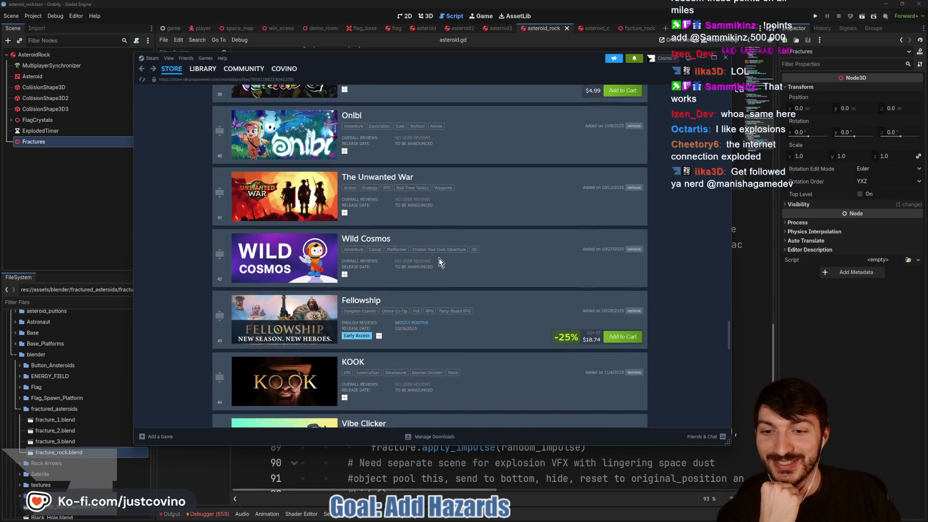
{"action": "scroll", "coordinate": [440, 261], "scroll_direction": "down", "scroll_amount": 2}
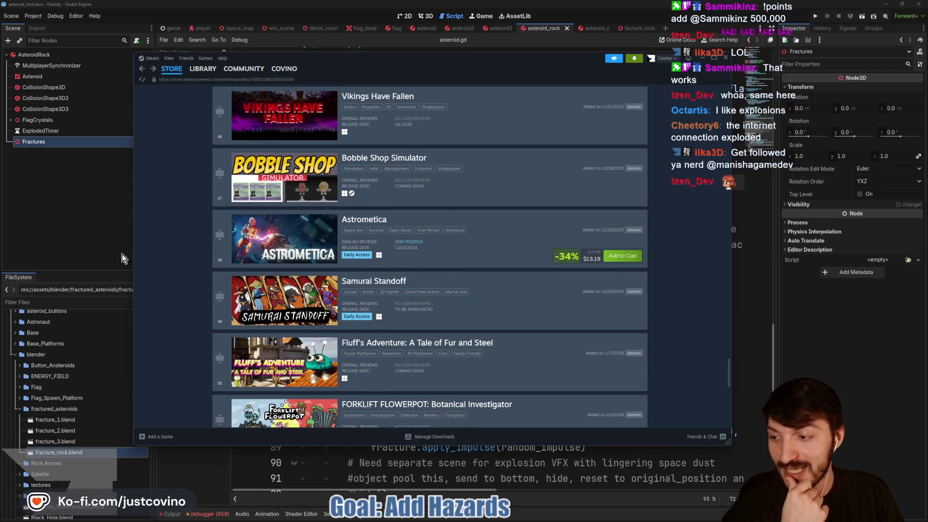
{"action": "scroll", "coordinate": [410, 243], "scroll_direction": "down", "scroll_amount": 5}
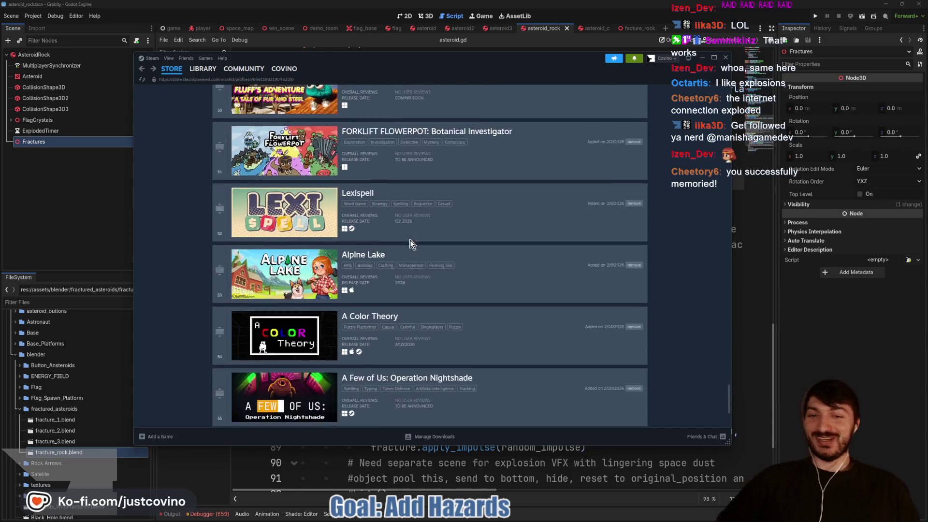
{"action": "scroll", "coordinate": [420, 234], "scroll_direction": "up", "scroll_amount": 3}
{"action": "scroll", "coordinate": [432, 223], "scroll_direction": "up", "scroll_amount": 1}
{"action": "scroll", "coordinate": [437, 237], "scroll_direction": "up", "scroll_amount": 3}
{"action": "scroll", "coordinate": [459, 252], "scroll_direction": "up", "scroll_amount": 6}
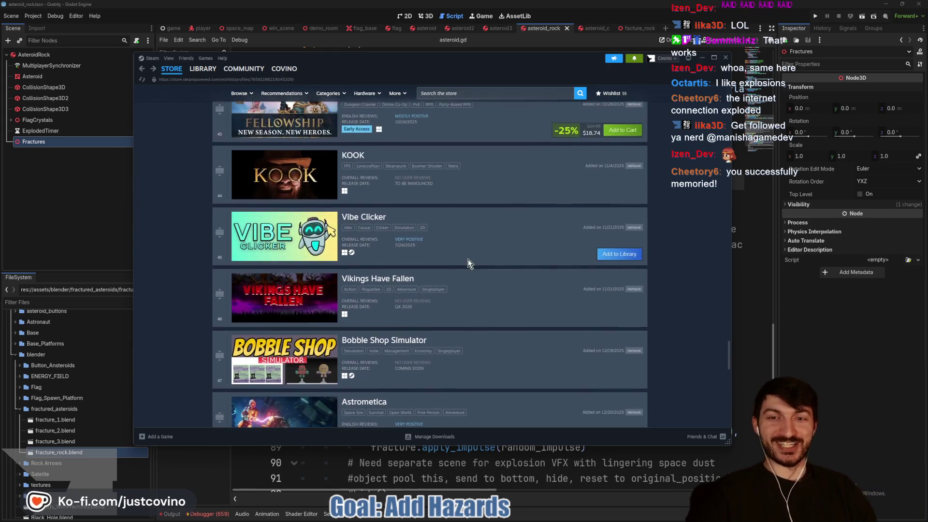
{"action": "scroll", "coordinate": [477, 268], "scroll_direction": "up", "scroll_amount": 5}
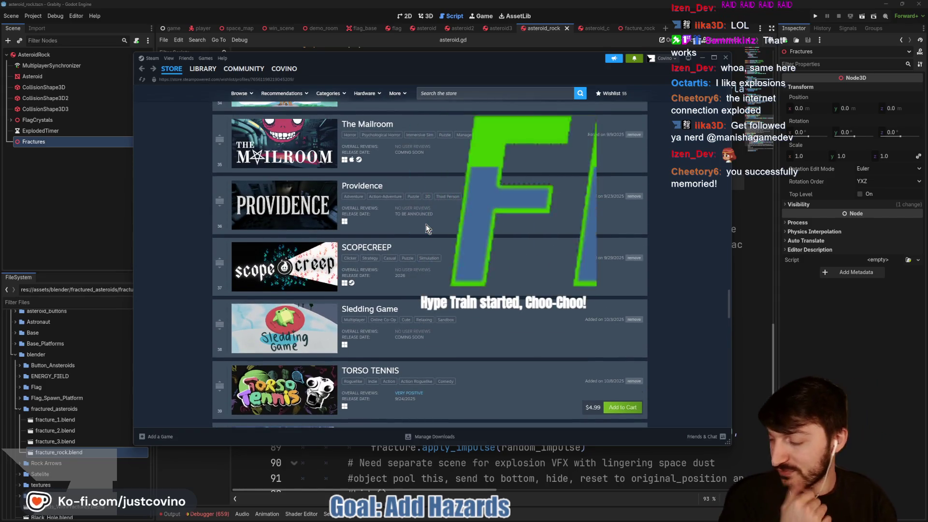
{"action": "scroll", "coordinate": [427, 232], "scroll_direction": "up", "scroll_amount": 1}
{"action": "scroll", "coordinate": [428, 232], "scroll_direction": "up", "scroll_amount": 3}
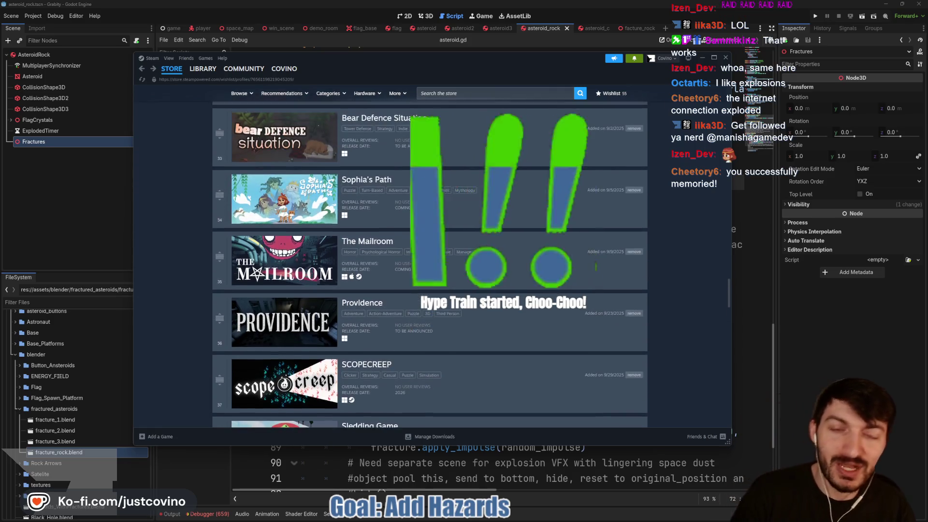
Step: Reopen the Sophia's Path store page, copy its address, and return to Godot
{"action": "left_click", "coordinate": [284, 217]}
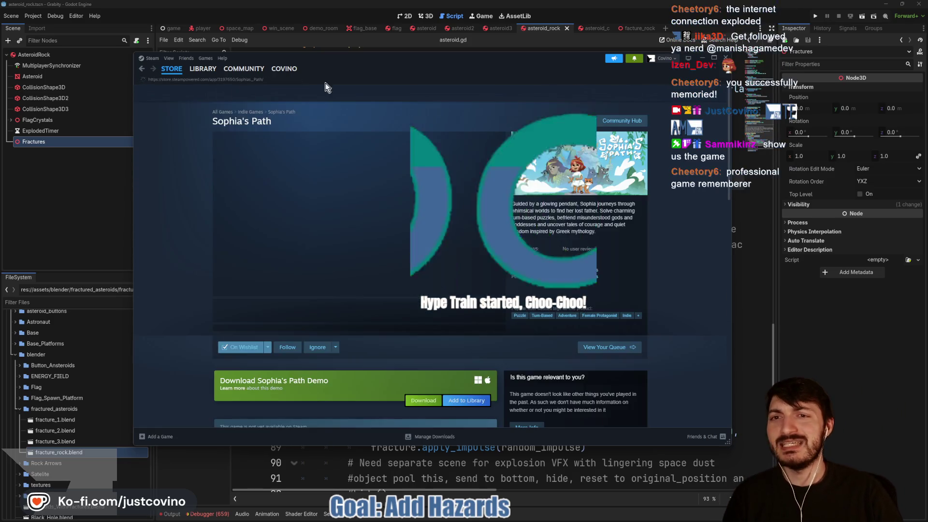
{"action": "left_click", "coordinate": [280, 80]}
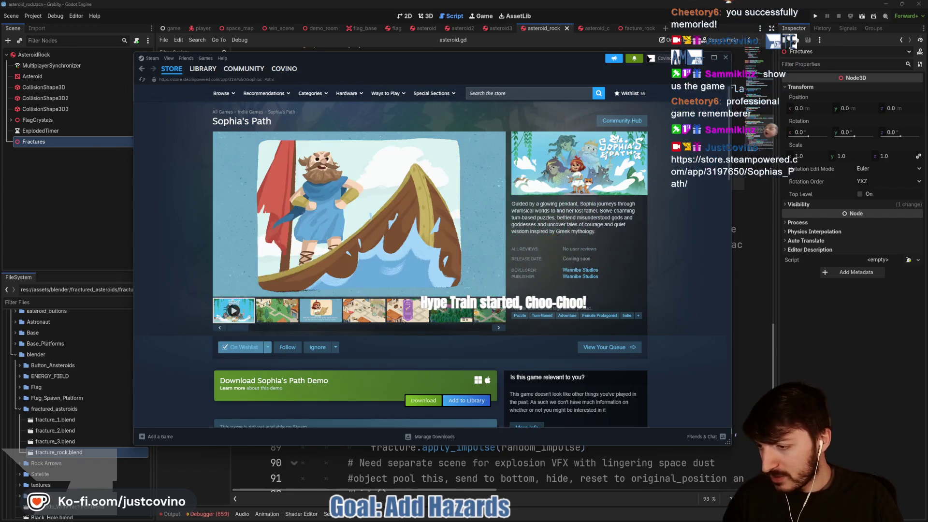
{"action": "key", "text": "alt+Tab"}
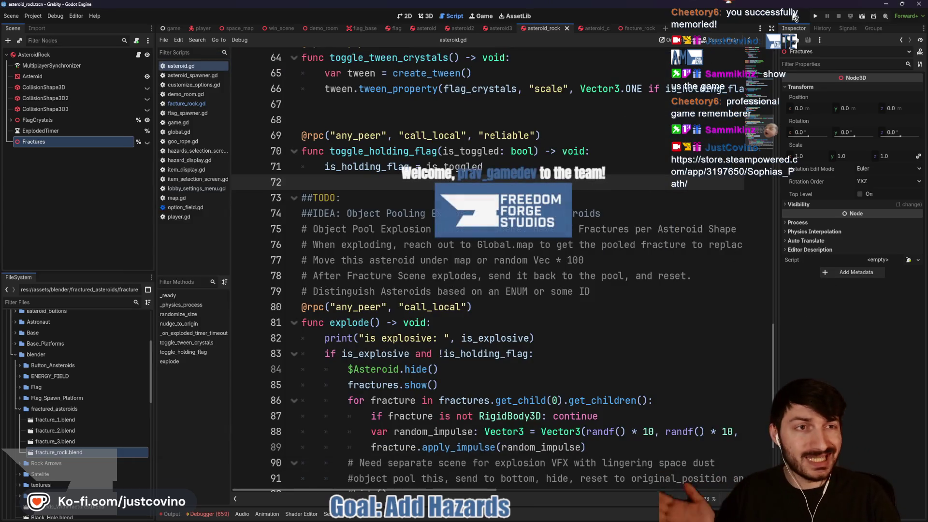
Step: Run Grabity as two debug instances and arrange the windows side by side
{"action": "key", "text": "F5"}
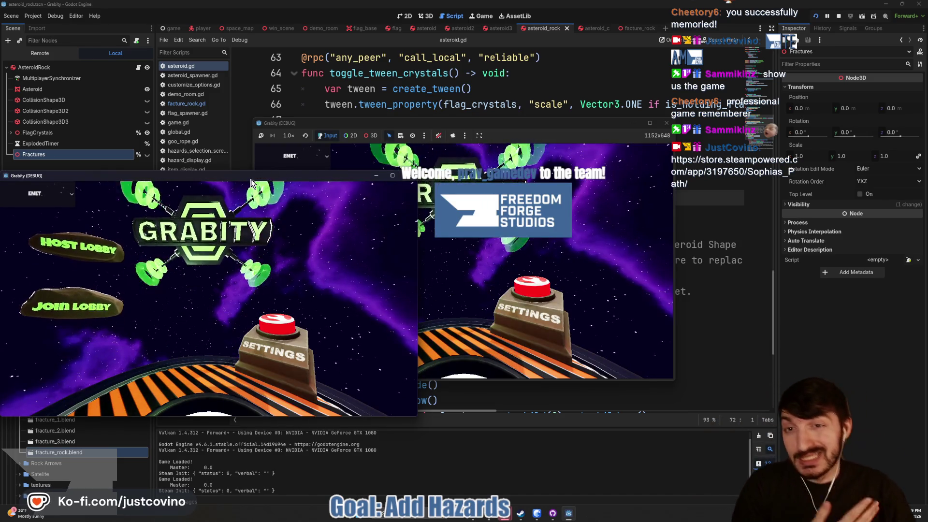
{"action": "left_click_drag", "start_coordinate": [247, 176], "coordinate": [624, 150]}
{"action": "mouse_move", "coordinate": [535, 123]}
{"action": "left_mouse_down"}
{"action": "mouse_move", "coordinate": [237, 143]}
{"action": "mouse_move", "coordinate": [321, 140]}
{"action": "left_mouse_up"}
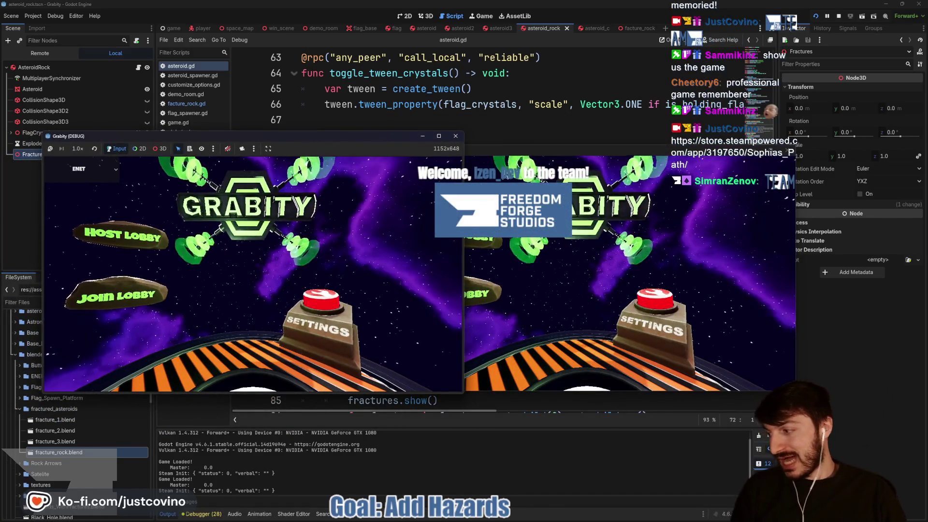
{"action": "left_click_drag", "start_coordinate": [548, 149], "coordinate": [669, 128]}
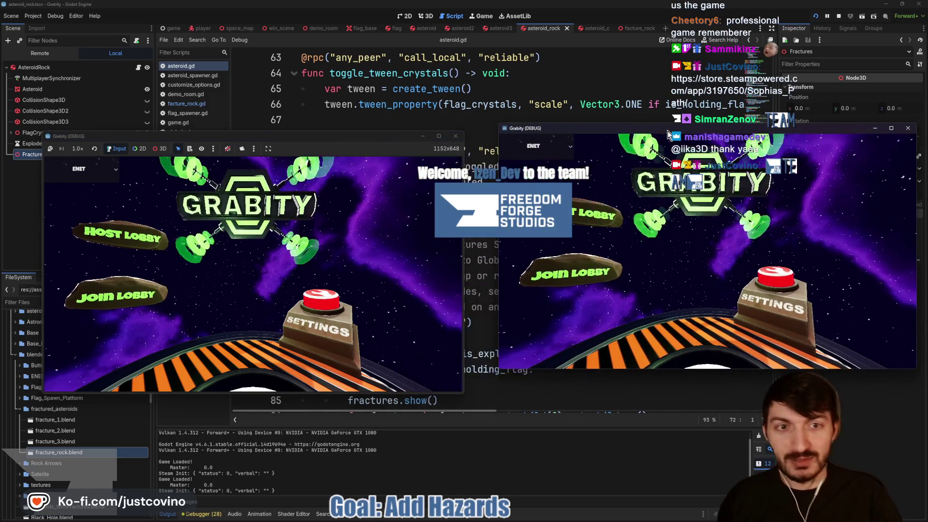
Step: Host a lobby in the left window, join it from the right, and open Game Customizations
{"action": "left_click", "coordinate": [129, 231]}
{"action": "left_click", "coordinate": [256, 220]}
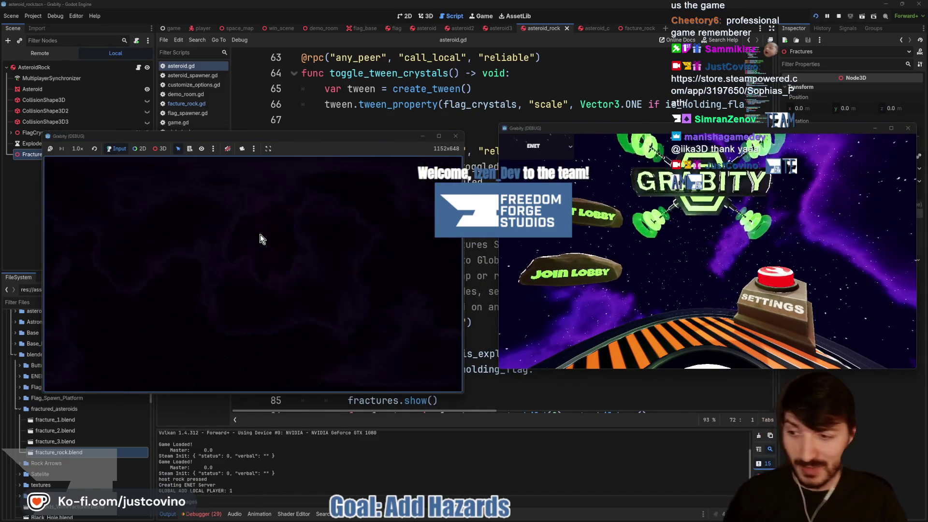
{"action": "left_click", "coordinate": [550, 275]}
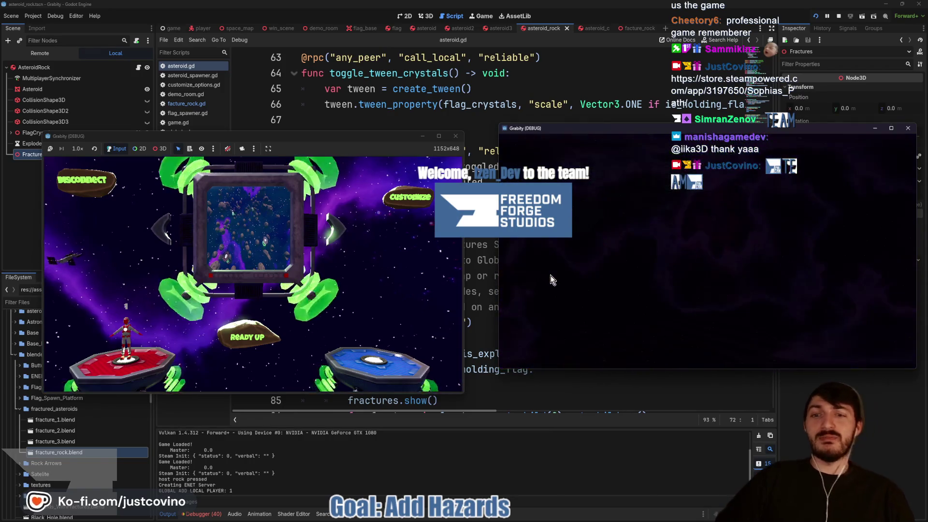
{"action": "left_click", "coordinate": [701, 171]}
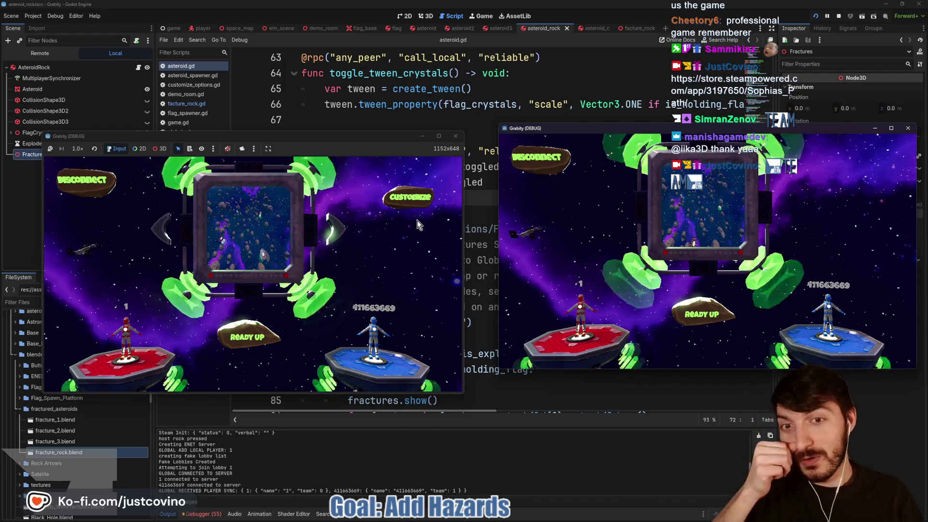
{"action": "left_click", "coordinate": [408, 202]}
{"action": "key", "text": "Down"}
{"action": "key", "text": "Down"}
{"action": "key", "text": "Down"}
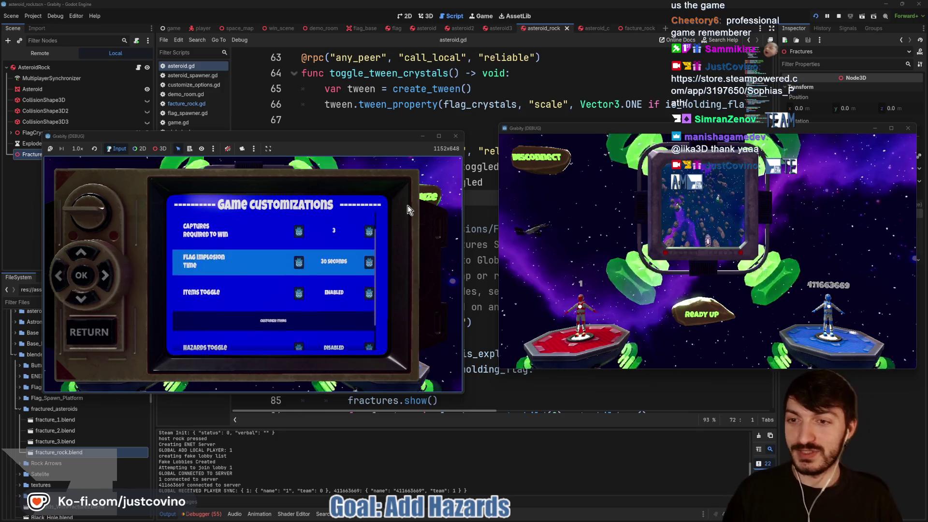
Step: Browse Flag Implosion Time, Hazards Toggle and Map Size unchanged, return to the lobby, and ready the host
{"action": "key", "text": "Up"}
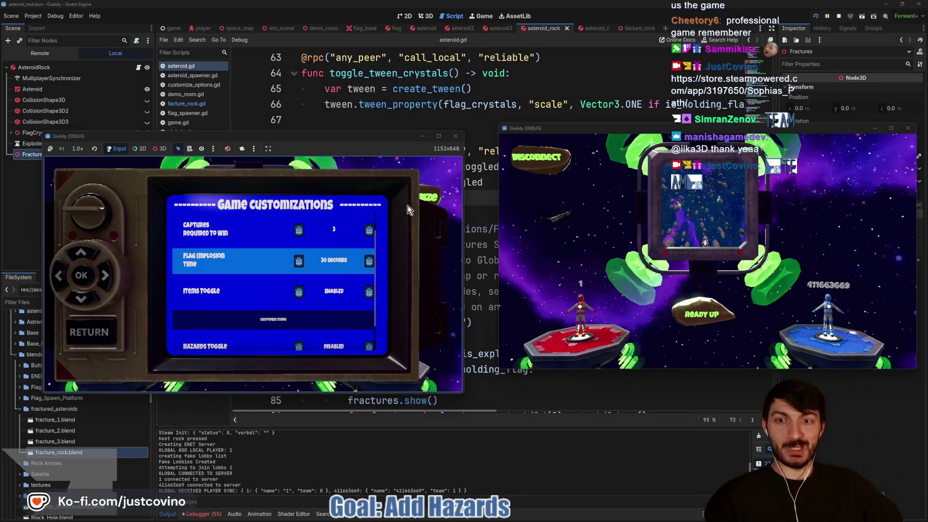
{"action": "key", "text": "Down"}
{"action": "key", "text": "Down"}
{"action": "key", "text": "Down"}
{"action": "key", "text": "Down"}
{"action": "key", "text": "Down"}
{"action": "key", "text": "Down"}
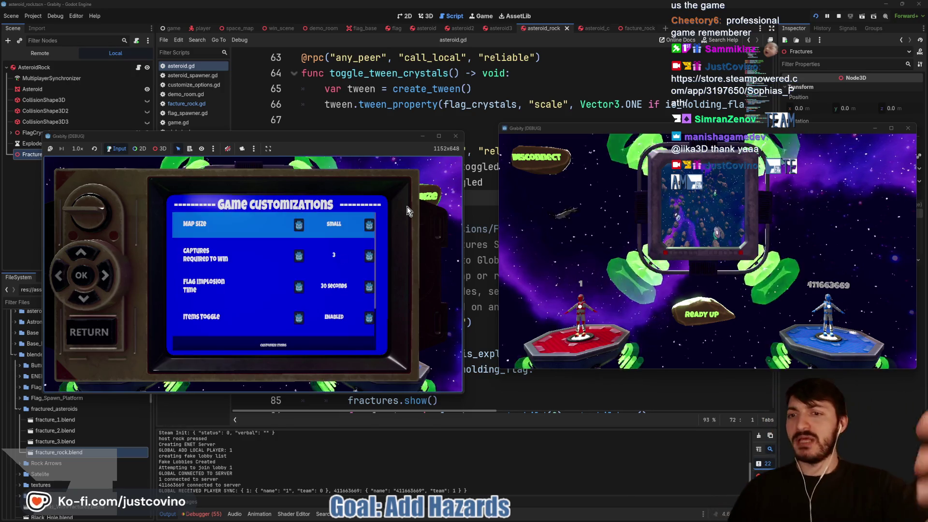
{"action": "key", "text": "Down"}
{"action": "key", "text": "Down"}
{"action": "key", "text": "Down"}
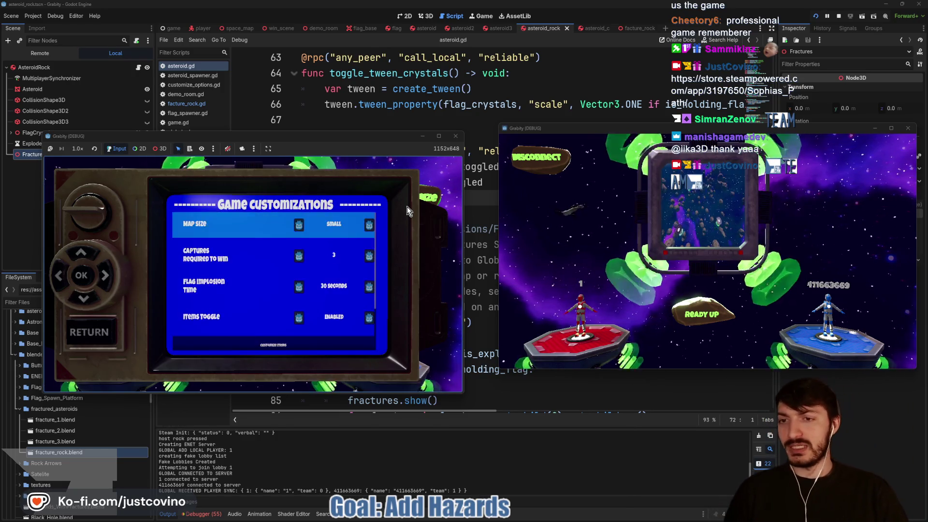
{"action": "key", "text": "Up"}
{"action": "key", "text": "Up"}
{"action": "key", "text": "Up"}
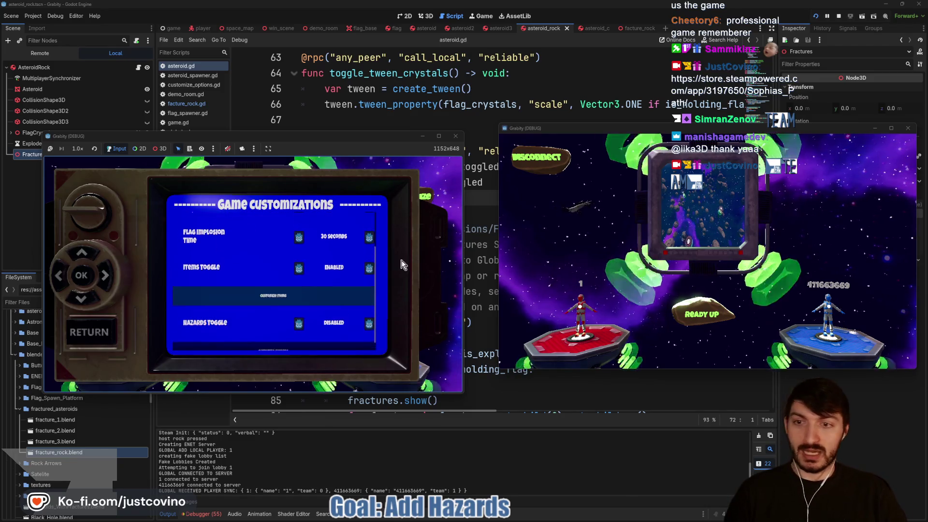
{"action": "key", "text": "Up"}
{"action": "key", "text": "Up"}
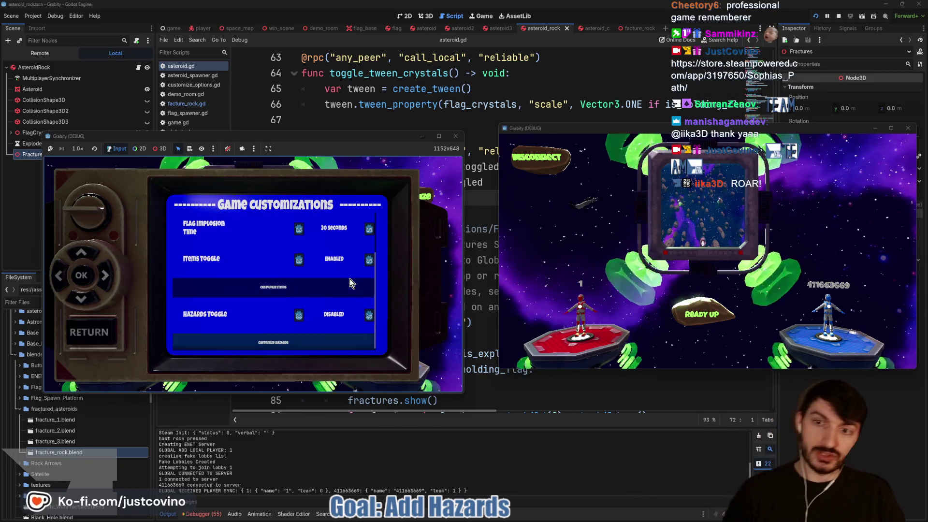
{"action": "left_click", "coordinate": [103, 330]}
{"action": "left_click", "coordinate": [279, 336]}
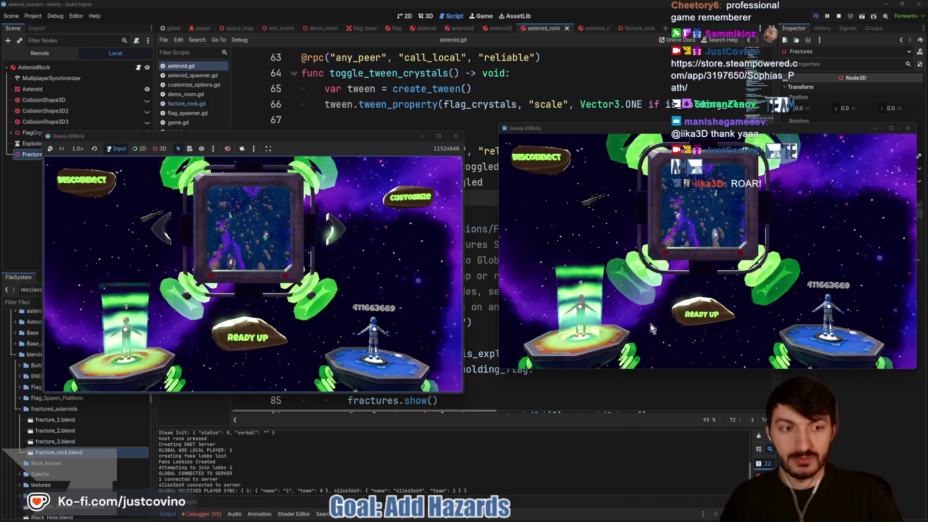
Step: Start the match and launch the red player from the platform into the asteroids
{"action": "left_click", "coordinate": [239, 329]}
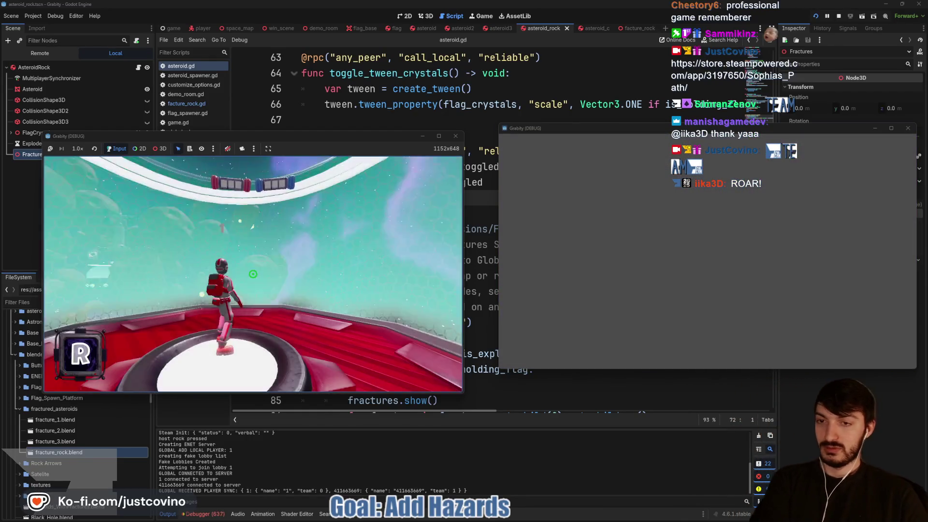
{"action": "key", "text": "super"}
{"action": "key", "text": "super"}
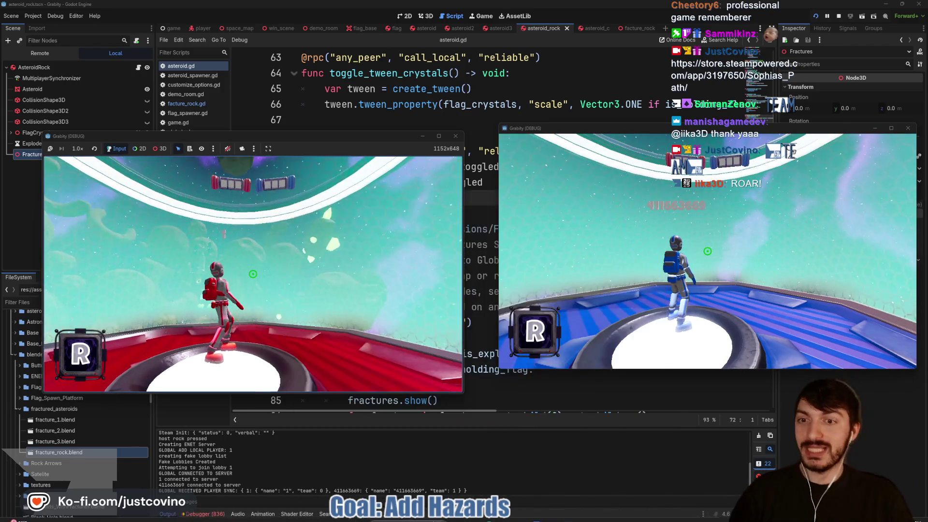
{"action": "key", "text": "w"}
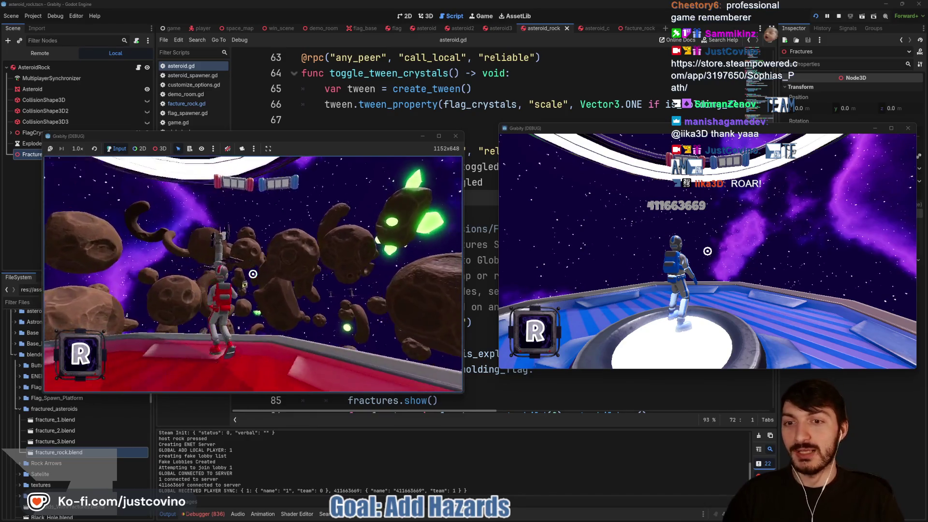
{"action": "key", "text": "space"}
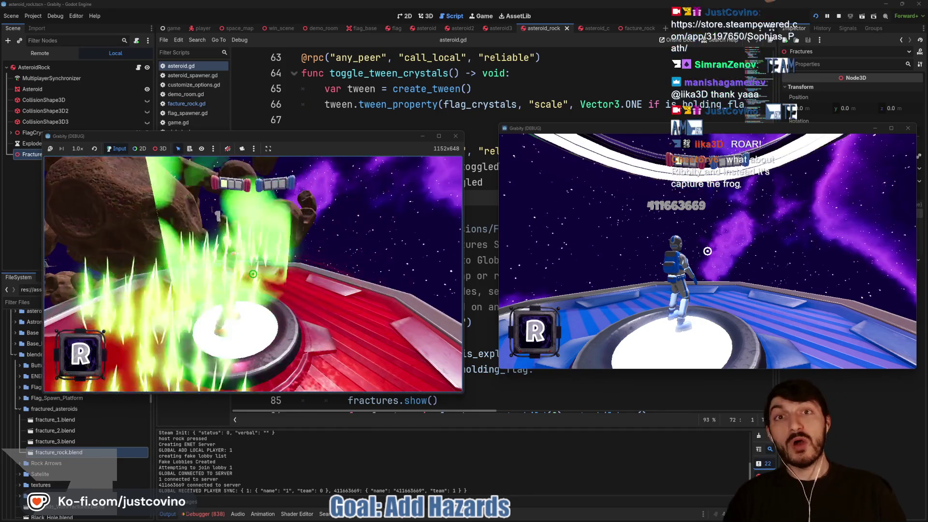
{"action": "key", "text": "w"}
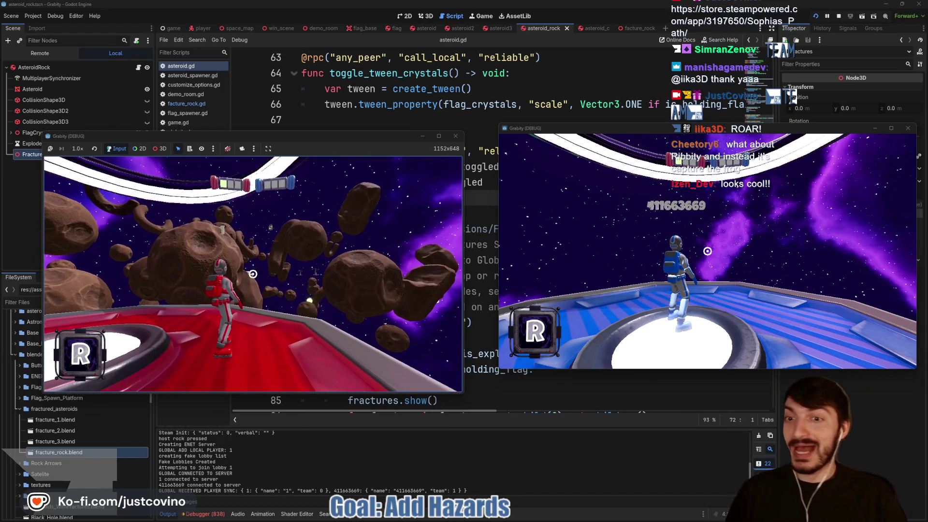
Step: Take control of the right window and run the blue player toward the platform edge
{"action": "mouse_move", "coordinate": [558, 519]}
{"action": "left_click", "coordinate": [708, 253]}
{"action": "key", "text": "w"}
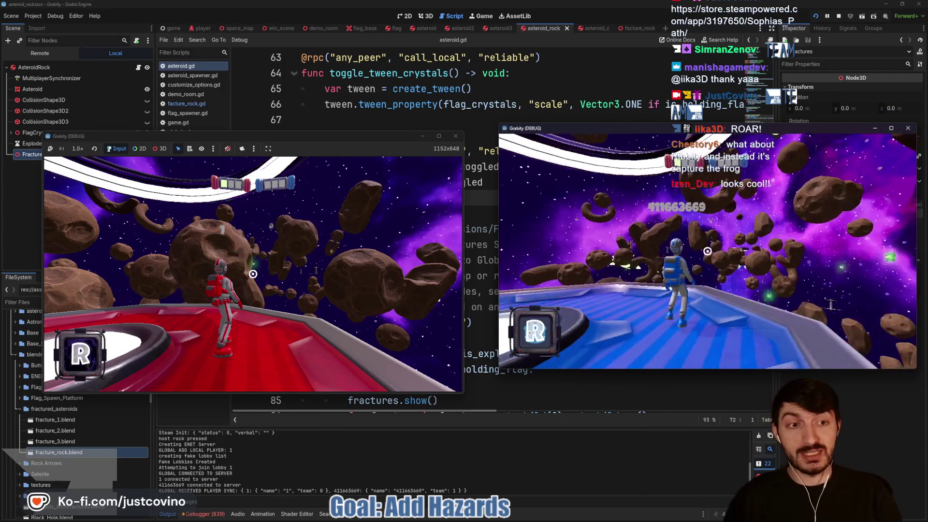
Step: Capture the left window and fly the red player out into the asteroid field
{"action": "left_click", "coordinate": [318, 265]}
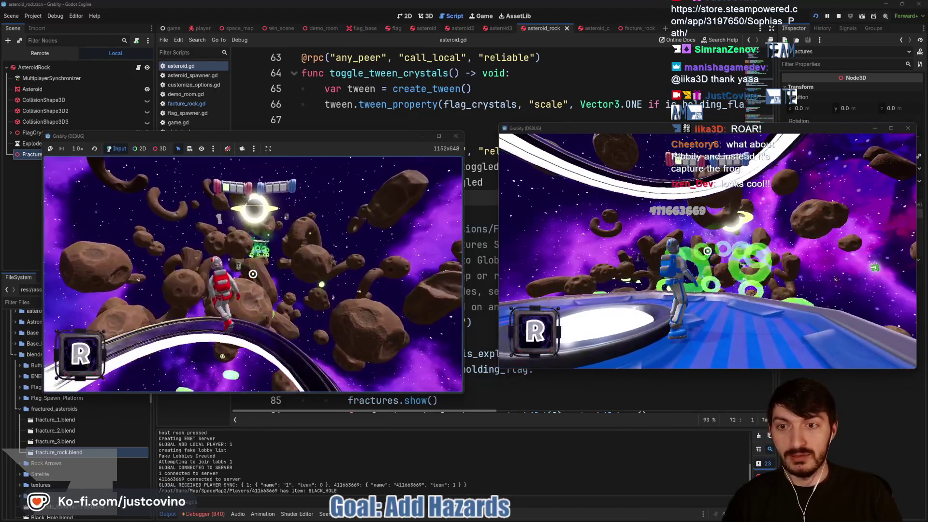
{"action": "key", "text": "w"}
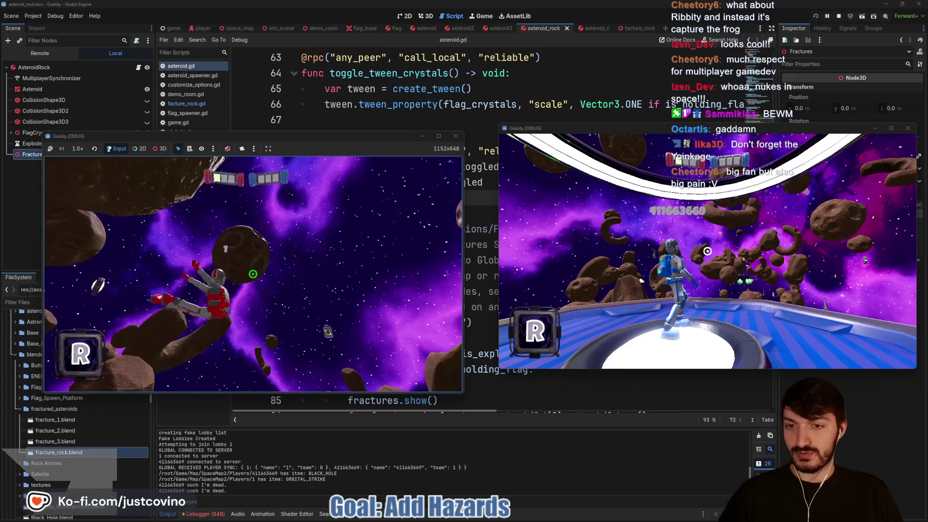
Step: Stop the playtest, place the caret on line 72, relaunch Grabity, and move one window right
{"action": "key", "text": "F8"}
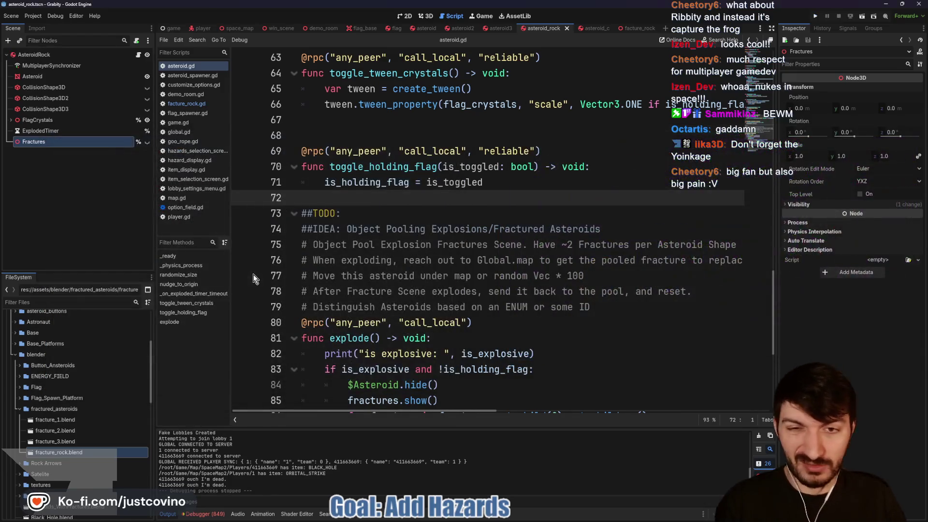
{"action": "left_click", "coordinate": [388, 211]}
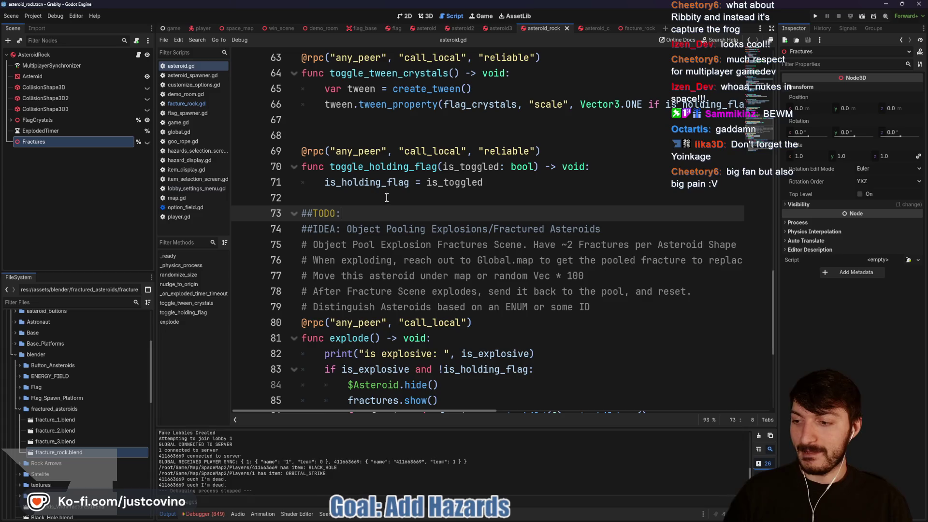
{"action": "left_click", "coordinate": [387, 198]}
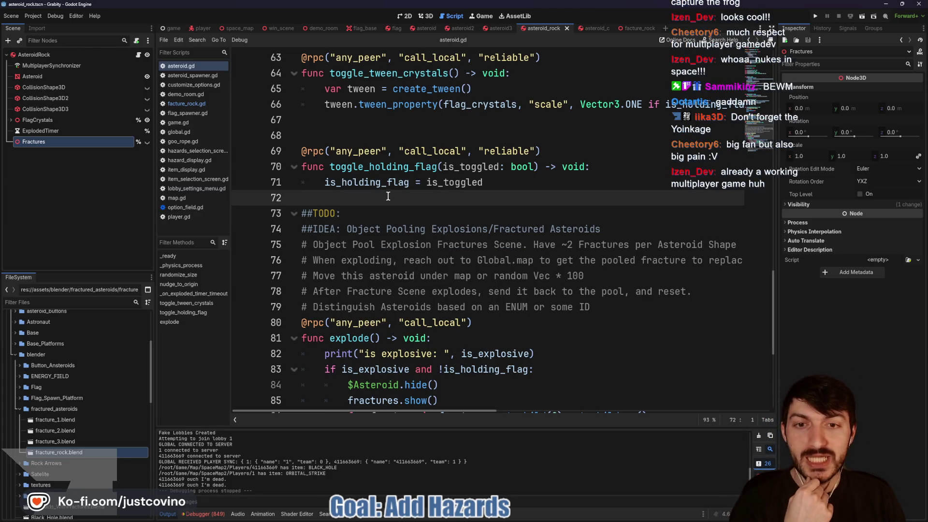
{"action": "left_click", "coordinate": [816, 18]}
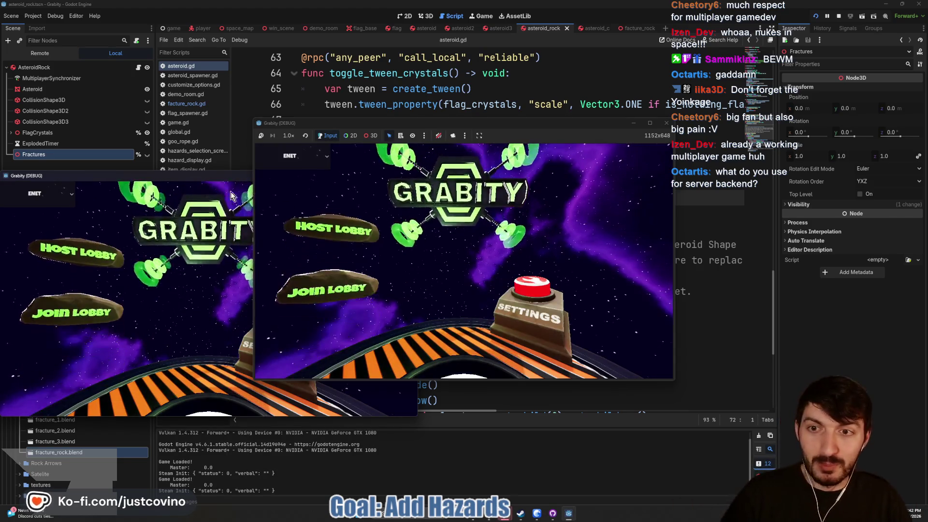
{"action": "mouse_move", "coordinate": [183, 179]}
{"action": "left_mouse_down"}
{"action": "mouse_move", "coordinate": [671, 133]}
{"action": "mouse_move", "coordinate": [427, 140]}
{"action": "left_mouse_up"}
Step: Move the other window left, host a lobby, join it from the second window, ready up and start
{"action": "left_click_drag", "start_coordinate": [633, 136], "coordinate": [623, 152]}
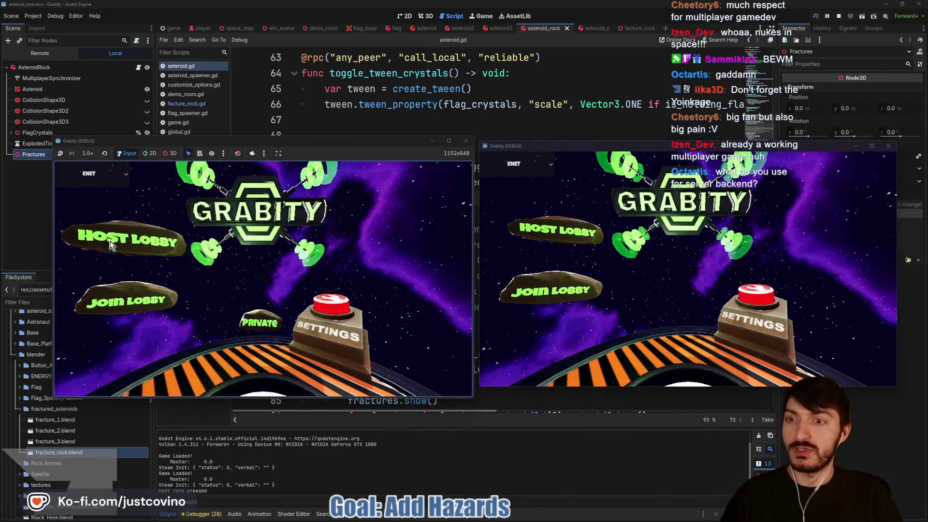
{"action": "left_click", "coordinate": [130, 239]}
{"action": "left_click", "coordinate": [241, 252]}
{"action": "left_click", "coordinate": [551, 286]}
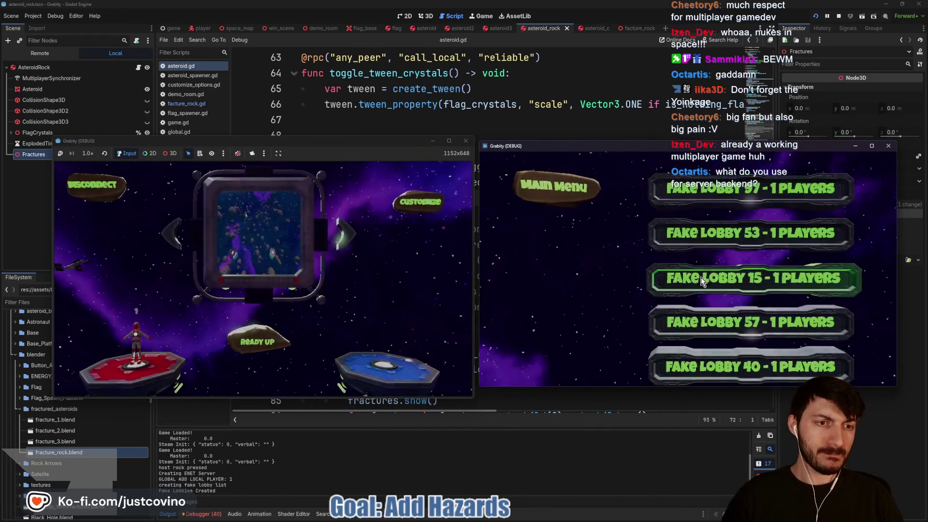
{"action": "left_click", "coordinate": [701, 277]}
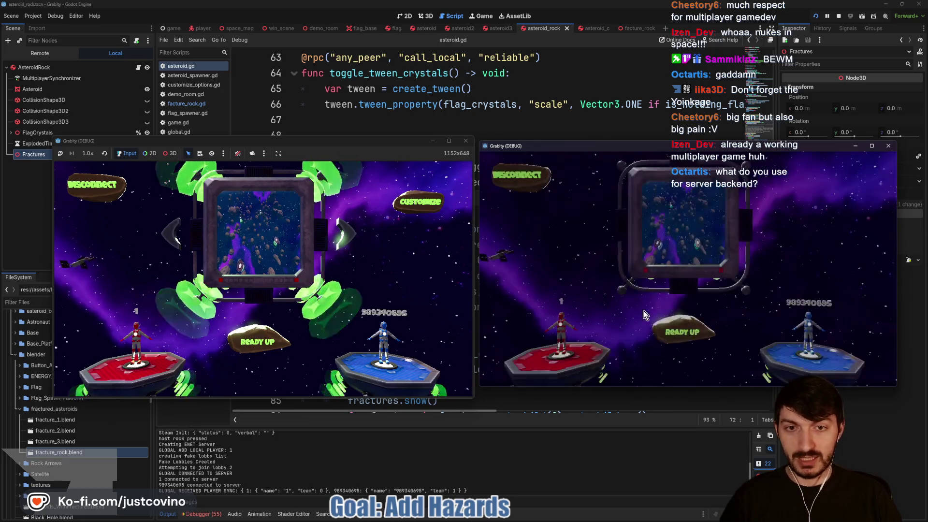
{"action": "left_click", "coordinate": [269, 345]}
{"action": "left_click", "coordinate": [250, 331]}
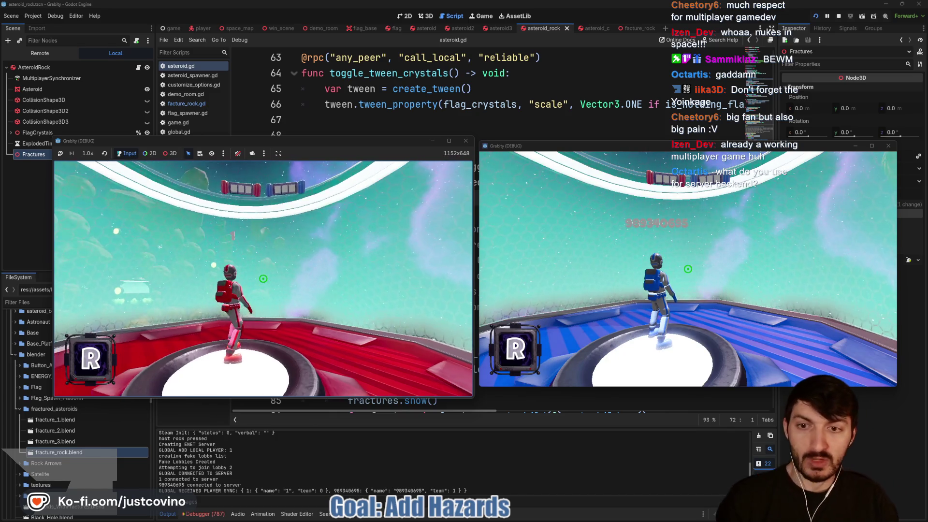
Step: Fly the red player through the asteroids, then run to the edge swinging the glowing blade
{"action": "key", "text": "super"}
{"action": "left_click", "coordinate": [263, 282]}
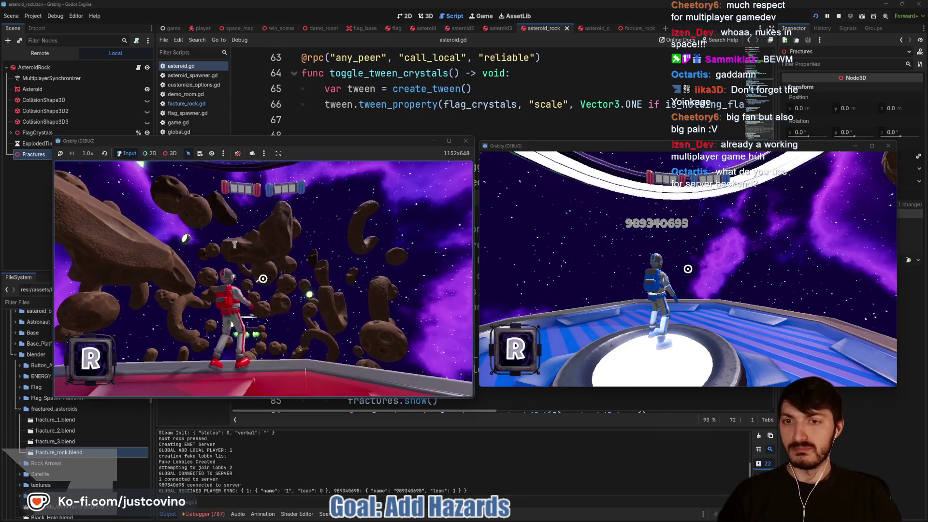
{"action": "key", "text": "space"}
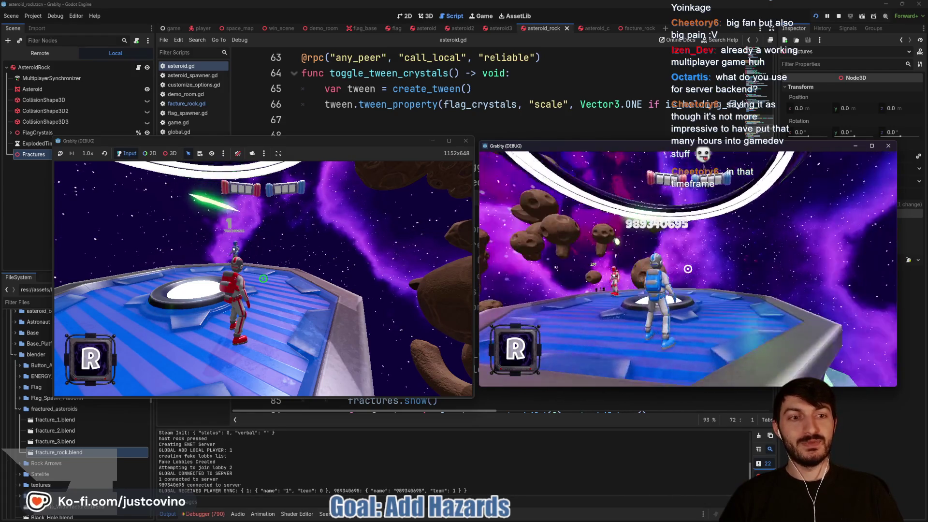
{"action": "left_click", "coordinate": [323, 257]}
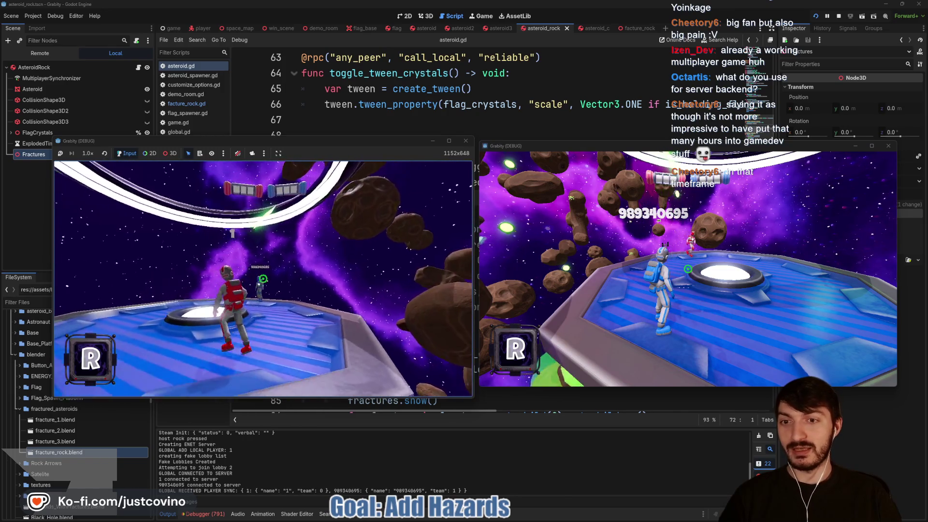
{"action": "key", "text": "w"}
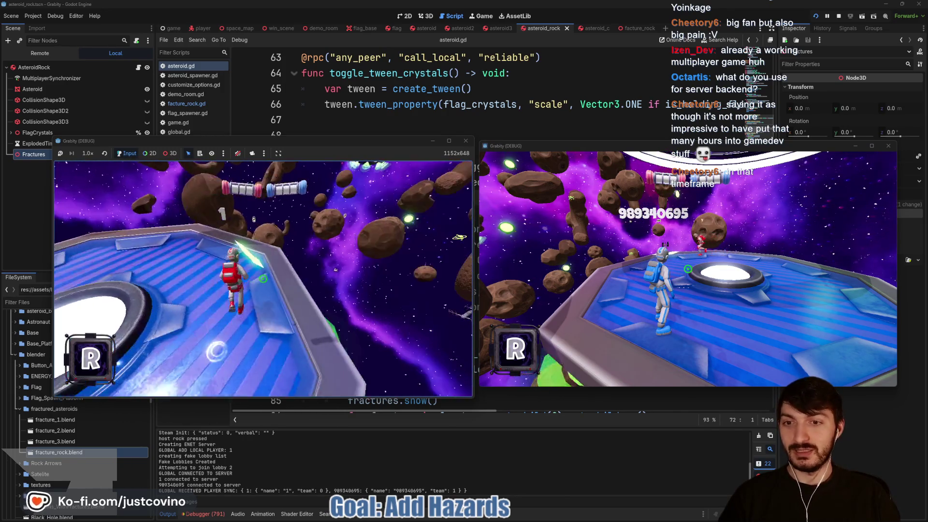
{"action": "left_click", "coordinate": [263, 279]}
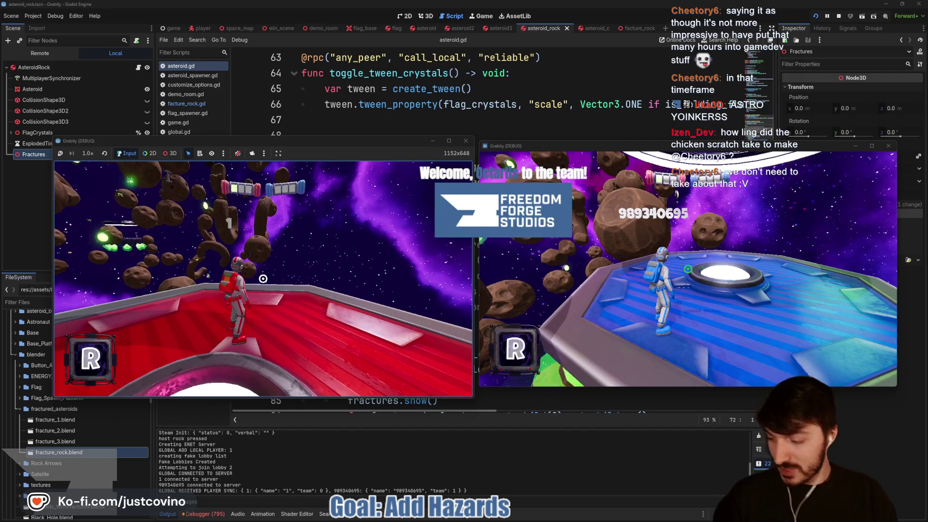
Step: Stop the running game with F8 and view the fractured asteroid rock in the 3D editor
{"action": "key", "text": "F8"}
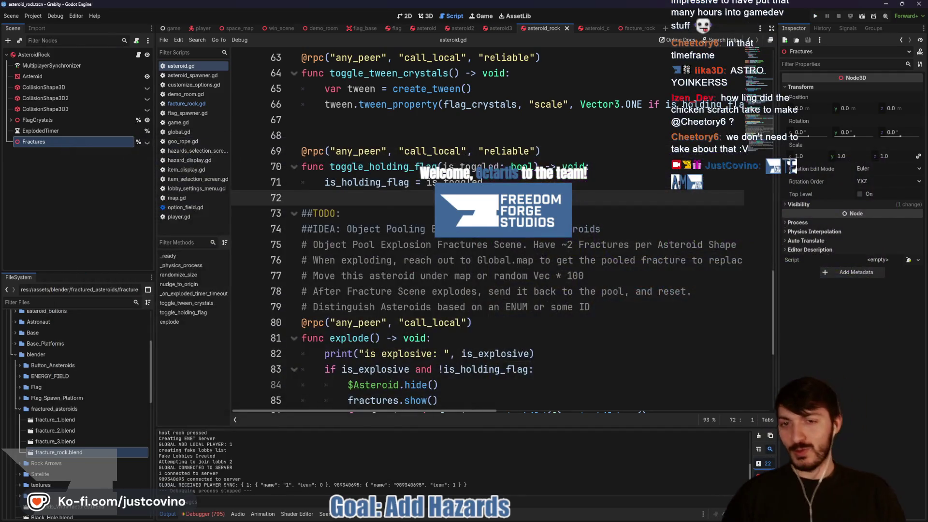
{"action": "left_click", "coordinate": [434, 184]}
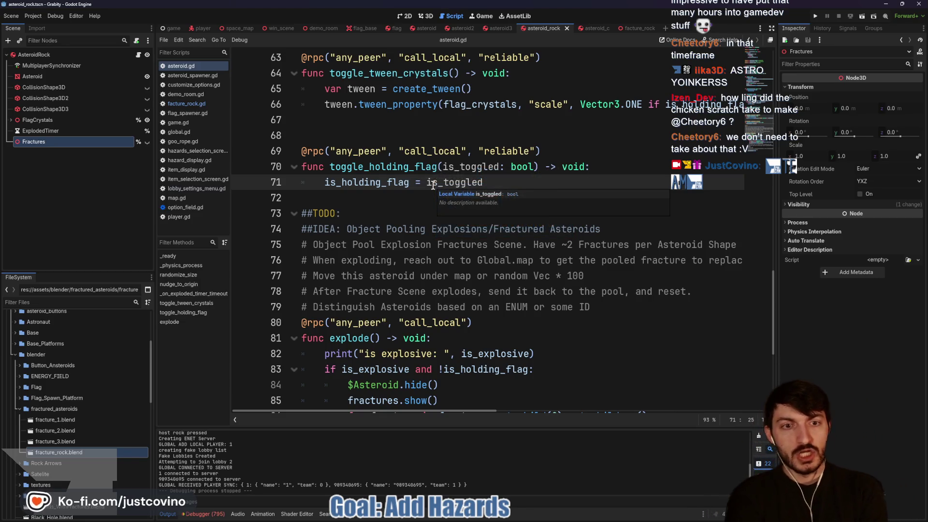
{"action": "left_click", "coordinate": [428, 16]}
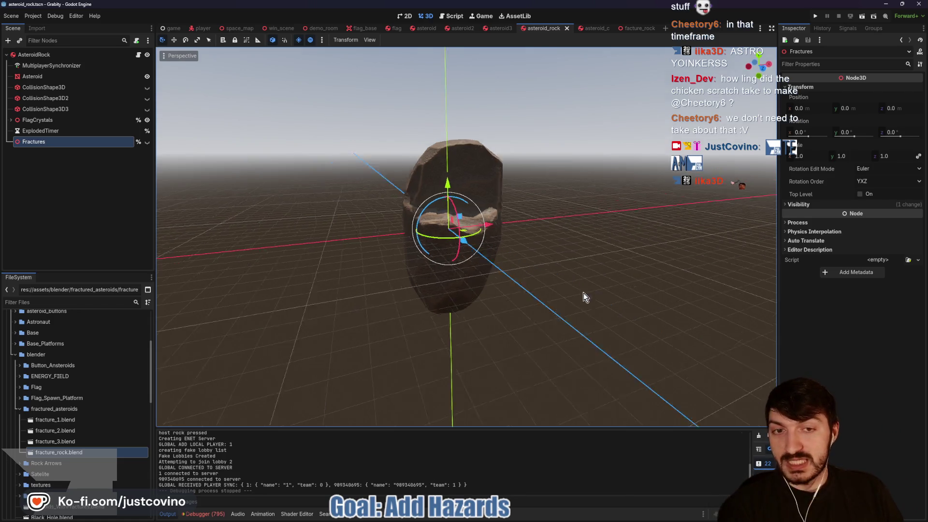
{"action": "scroll", "coordinate": [483, 295], "scroll_direction": "down", "scroll_amount": 2}
{"action": "scroll", "coordinate": [472, 298], "scroll_direction": "up", "scroll_amount": 5}
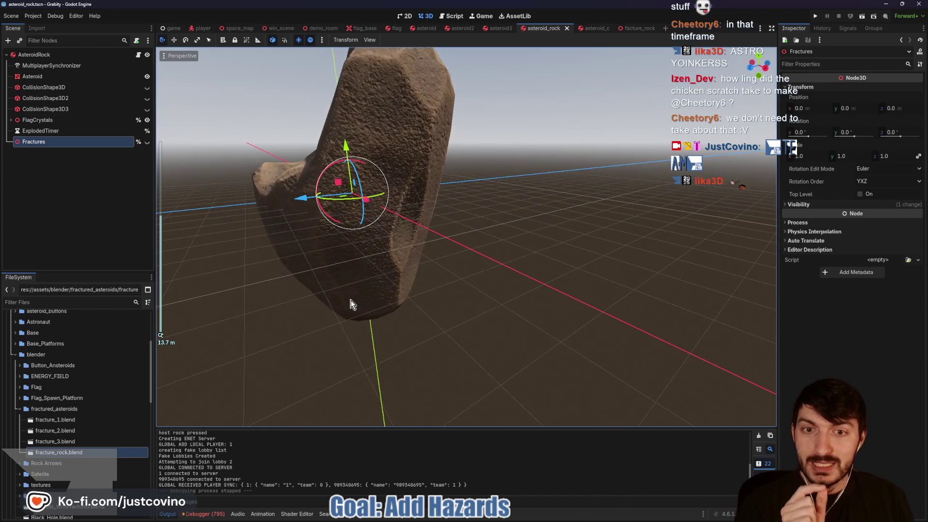